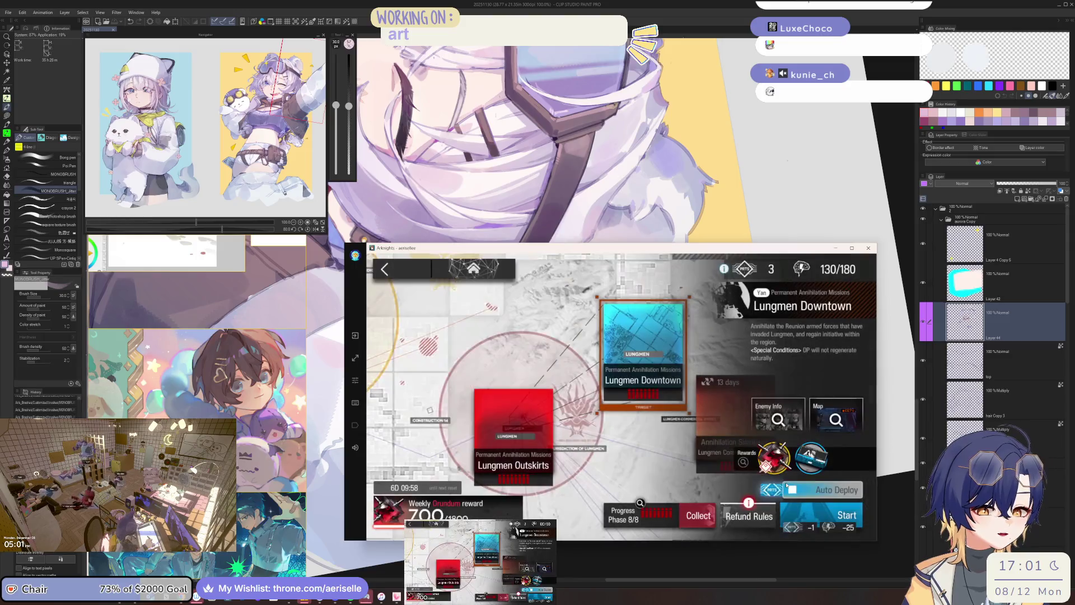
Replay the Lungmen Downtown mission twice in Arknights, clearing each results screen.
left_click(822, 515)
left_click(823, 513)
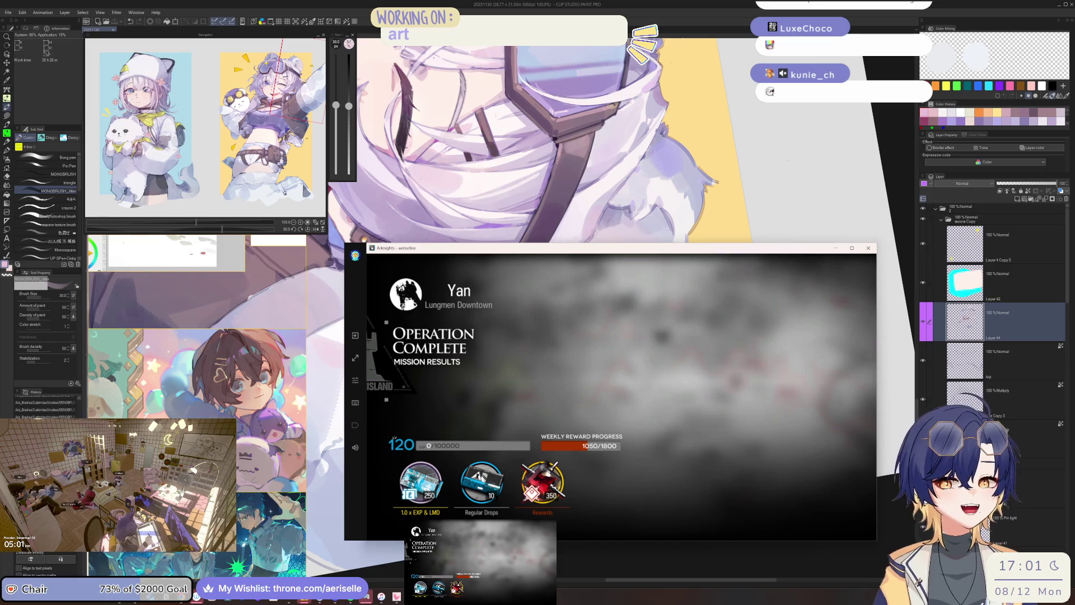
left_click(630, 378)
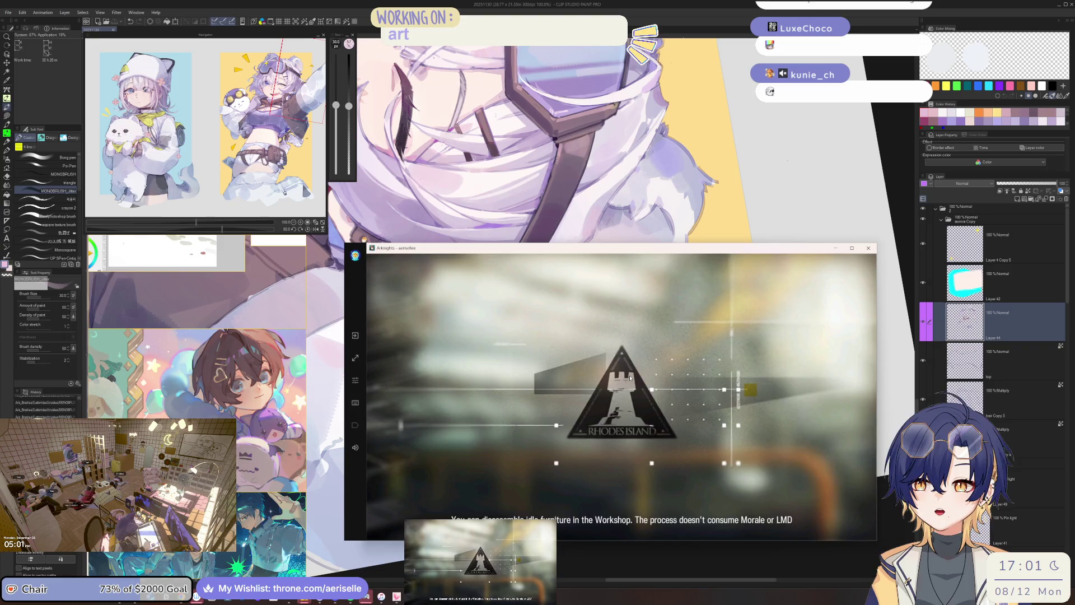
left_click(838, 532)
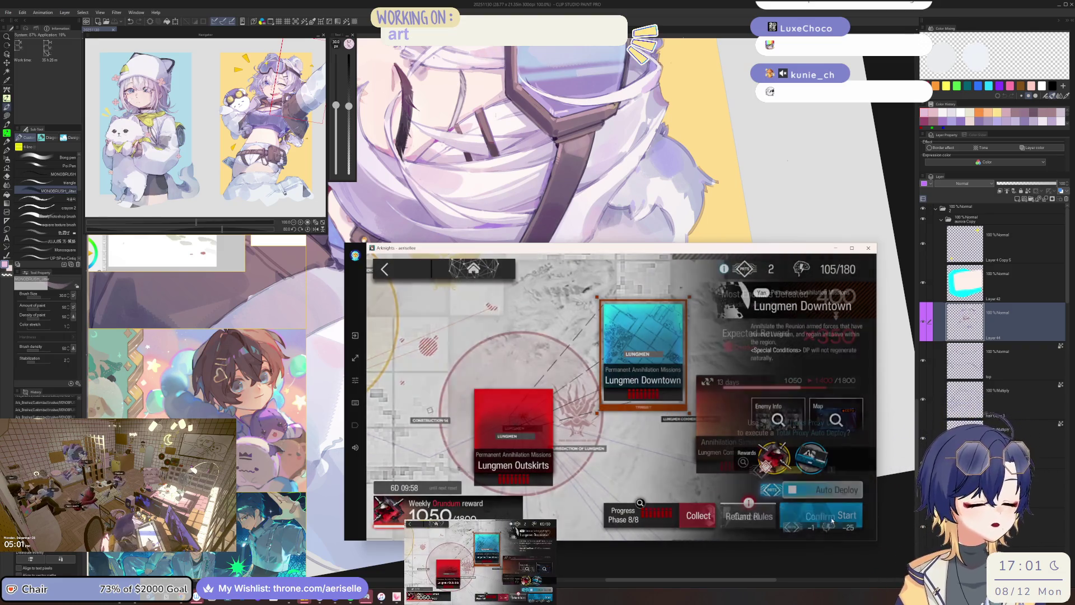
left_click(825, 511)
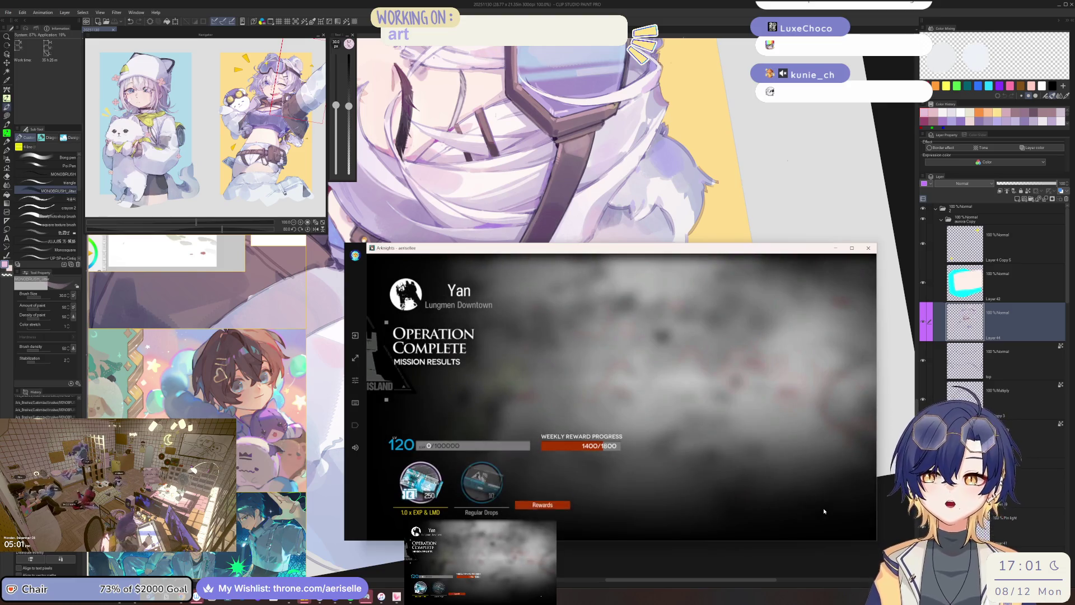
left_click(769, 487)
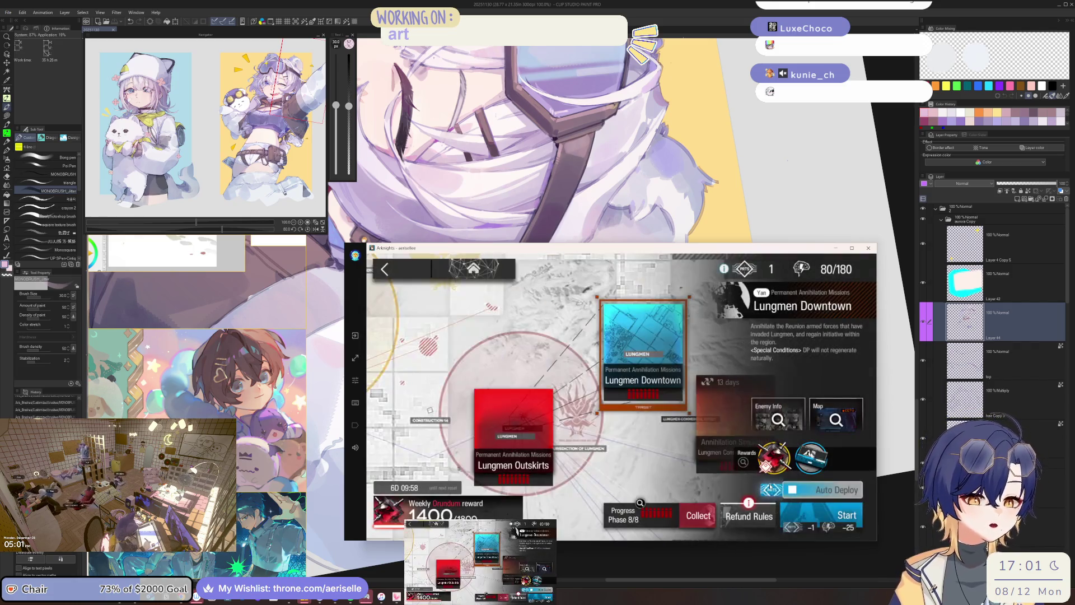
Start a new auto-deploy Lungmen Downtown run and bring the Clip Studio drawing back in front.
left_click(802, 504)
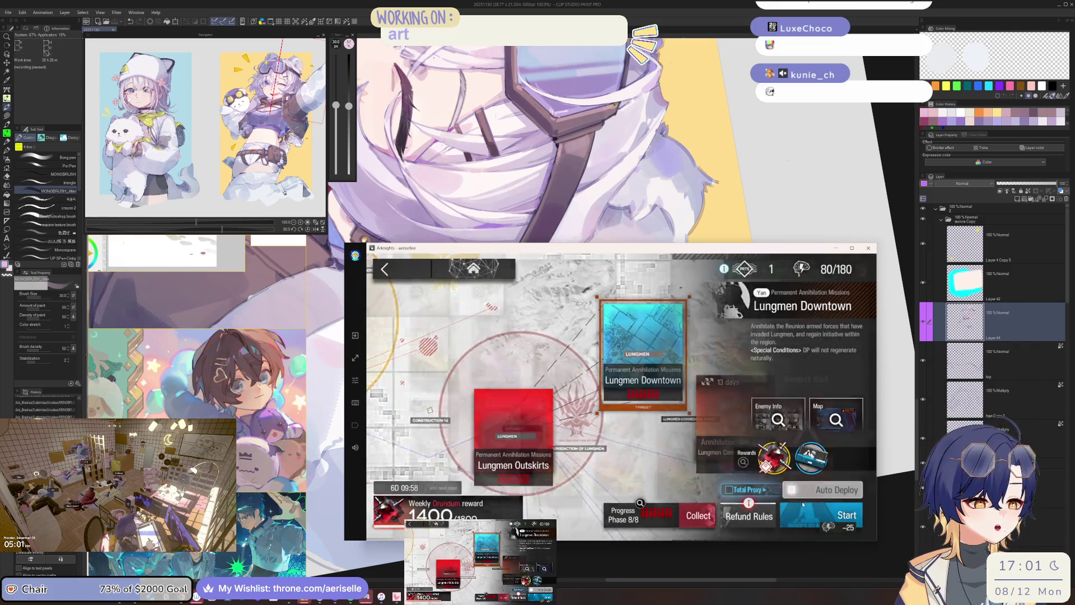
left_click(802, 503)
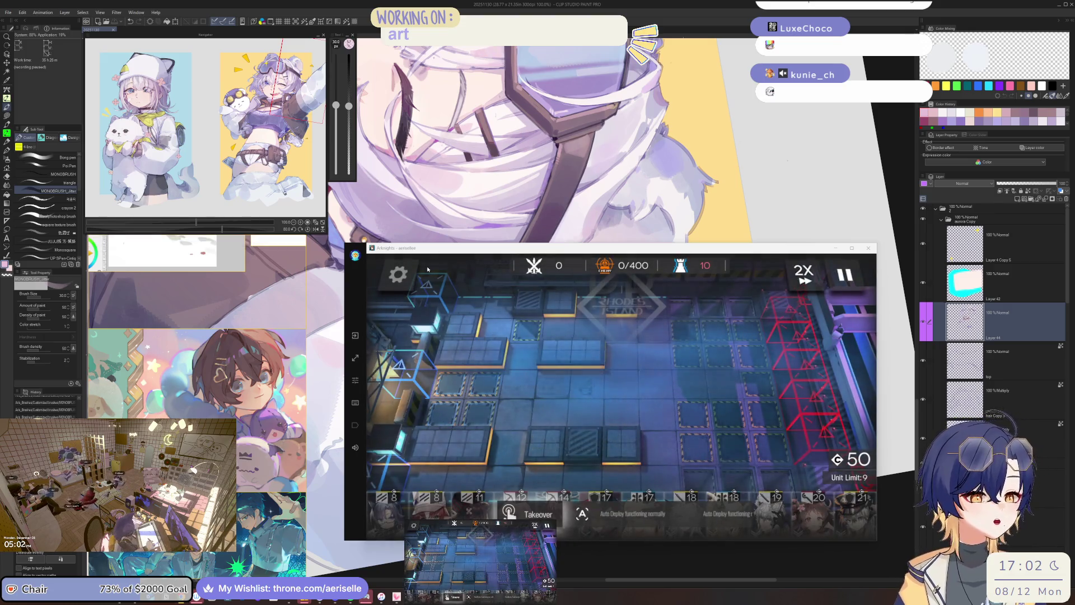
left_click(50, 268)
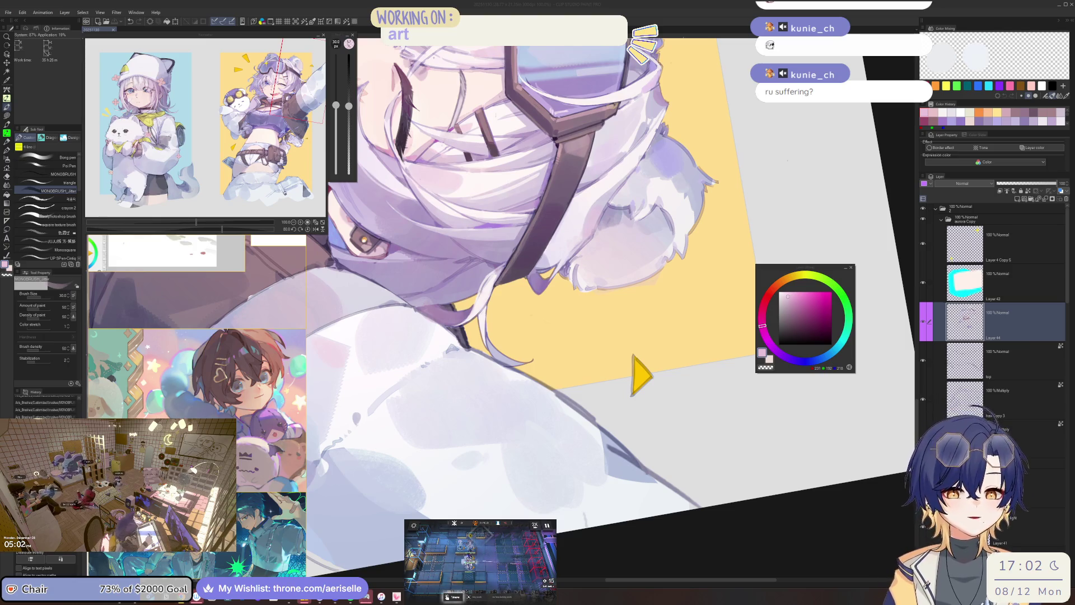
Focus the Clip Studio window, then rotate, pan and zoom onto the dark strap crossing the white hair.
left_click(962, 322)
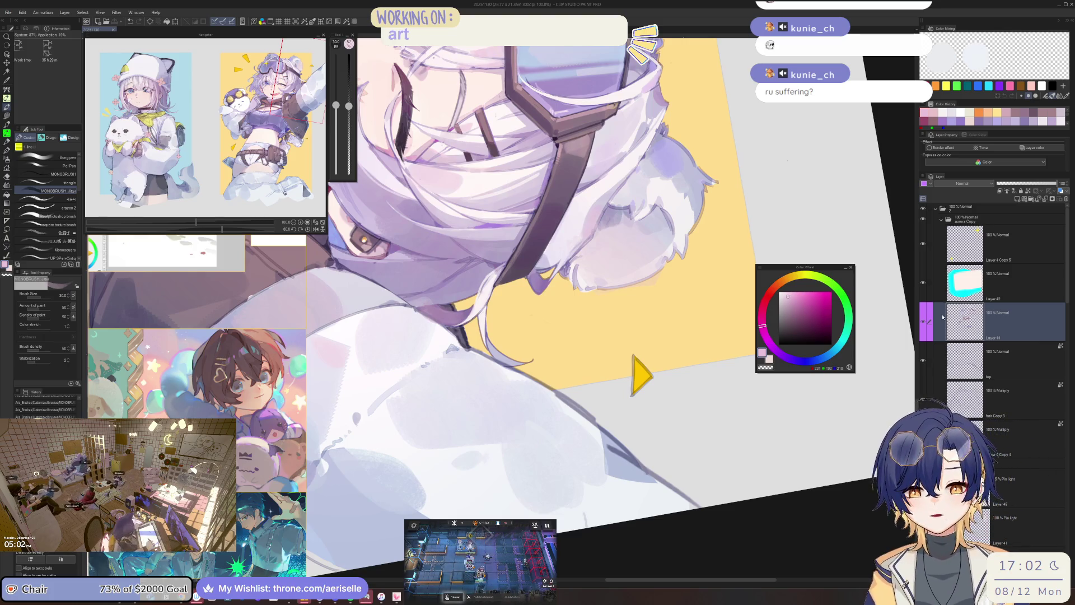
left_click_drag(819, 262, 590, 456)
scroll(590, 456, "up", 3)
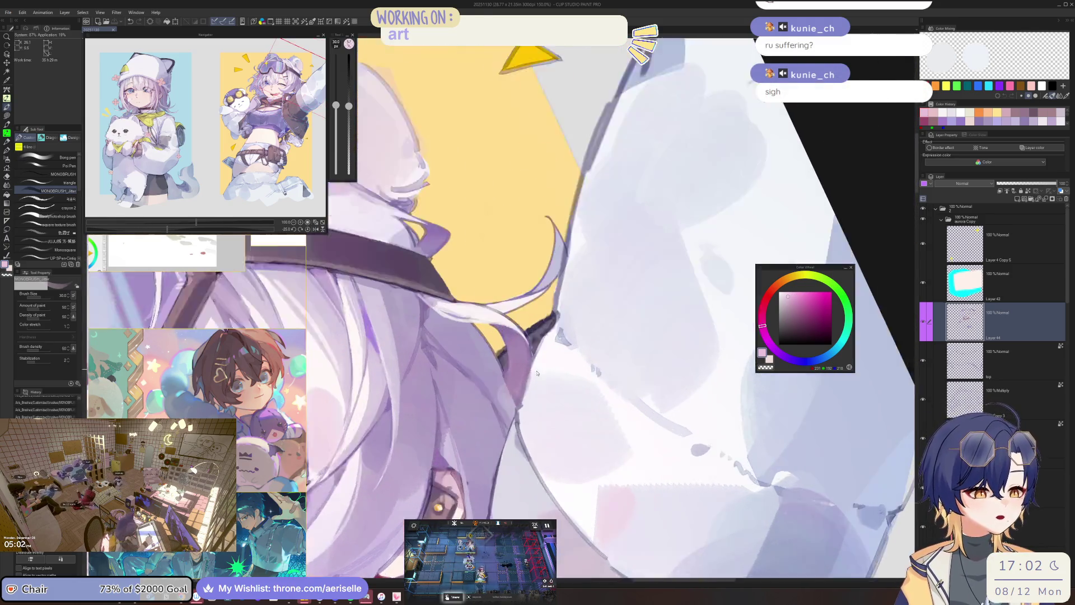
Sample the strap's colours, pick a brighter purple and lay a short crayon stroke on the strap.
left_click(526, 404, "alt")
key("bracketleft")
left_click_drag(526, 404, 592, 430)
left_click(592, 430, "alt")
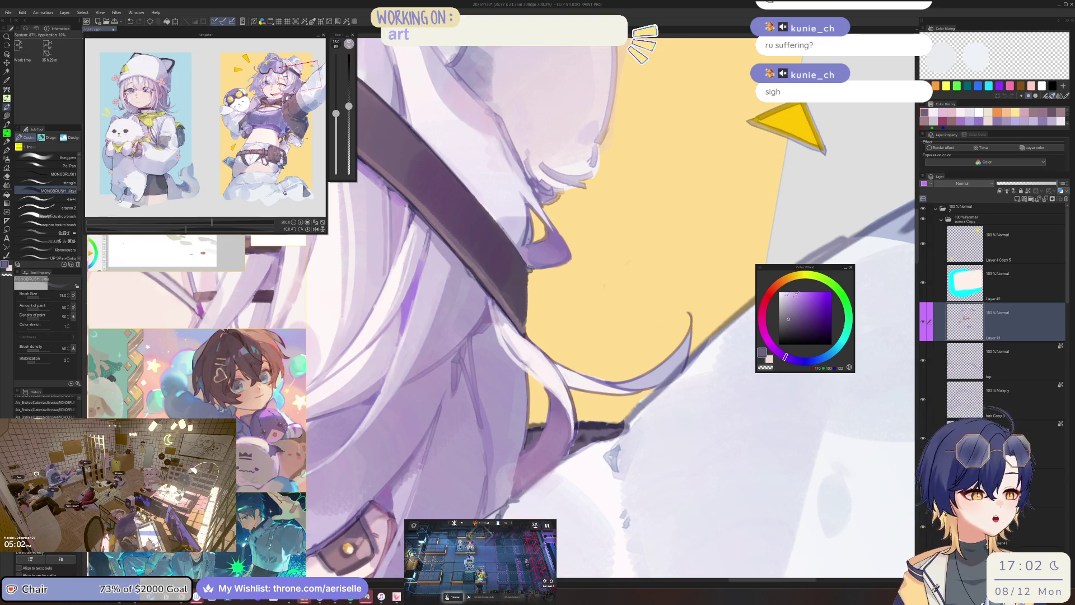
left_click(573, 440, "alt")
key("c")
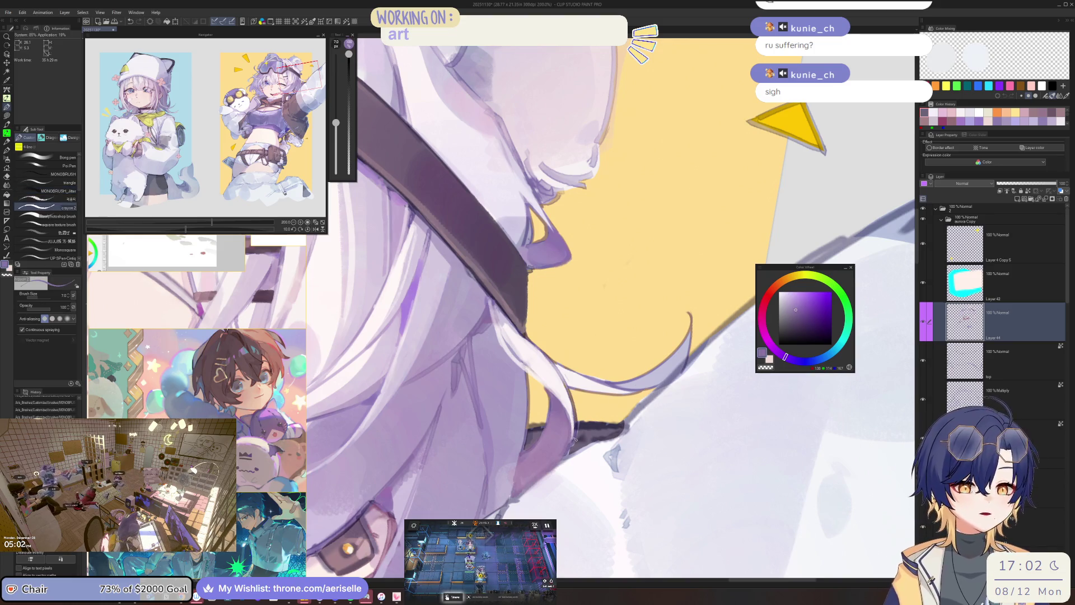
left_click_drag(582, 437, 586, 427)
Add grey-purple, muted purple and near-white crayon strokes along the strap, resizing the brush as needed.
left_click(643, 398, "alt")
left_click(700, 359, "alt")
key("bracketright")
key("bracketright")
key("bracketright")
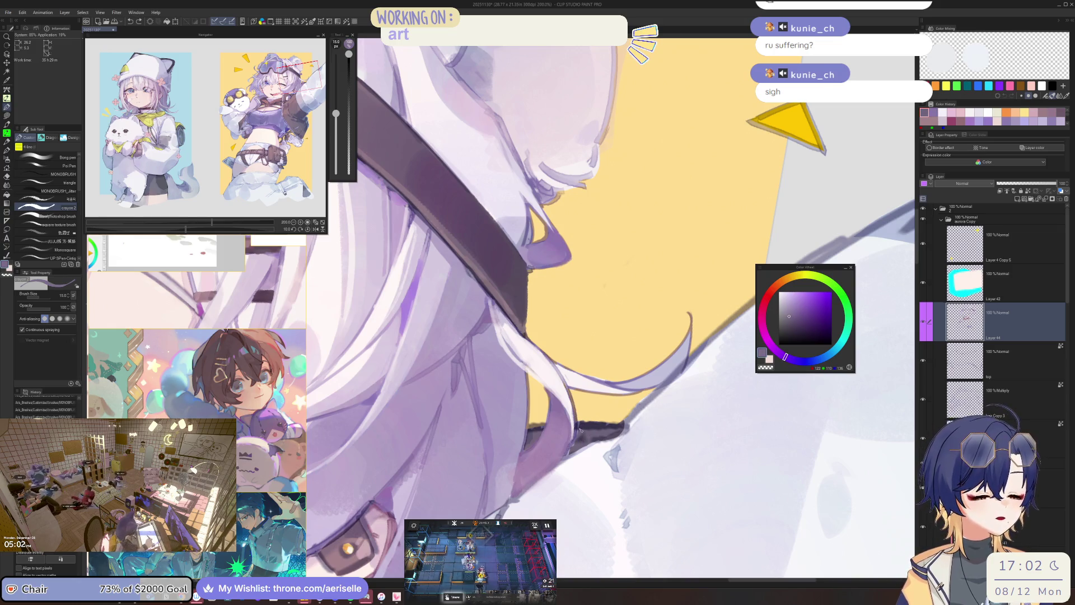
mouse_move(580, 443)
left_mouse_down()
mouse_move(582, 425)
mouse_move(608, 427)
mouse_move(574, 451)
mouse_move(613, 414)
mouse_move(612, 436)
left_mouse_up()
left_click(585, 434, "alt")
key("bracketleft")
key("bracketleft")
key("bracketleft")
key("bracketleft")
left_click(616, 440, "alt")
left_click(610, 436, "alt")
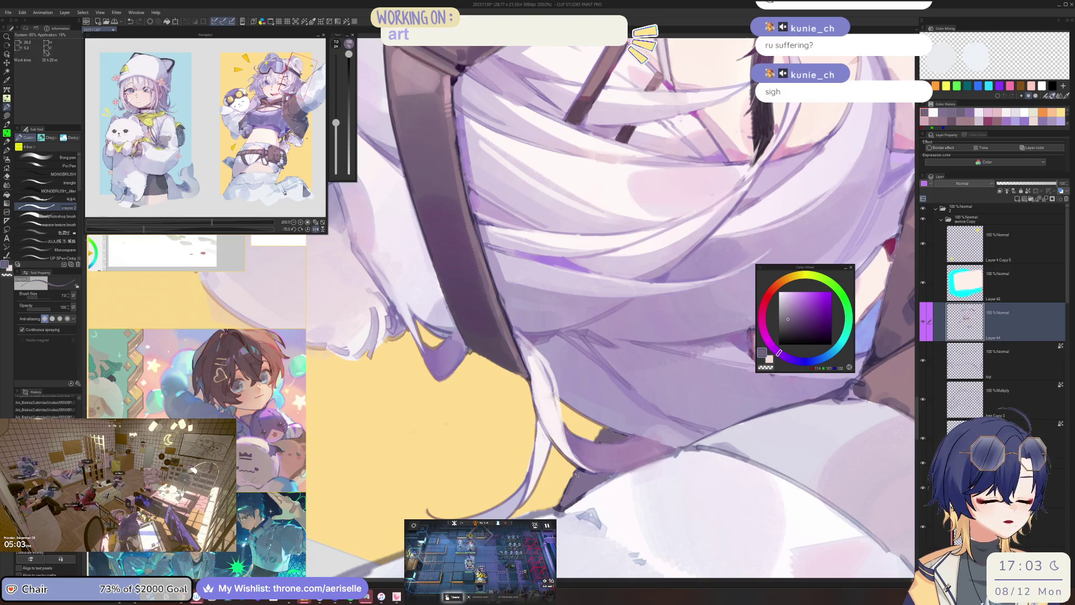
left_click(567, 497, "alt")
left_click_drag(573, 485, 640, 407)
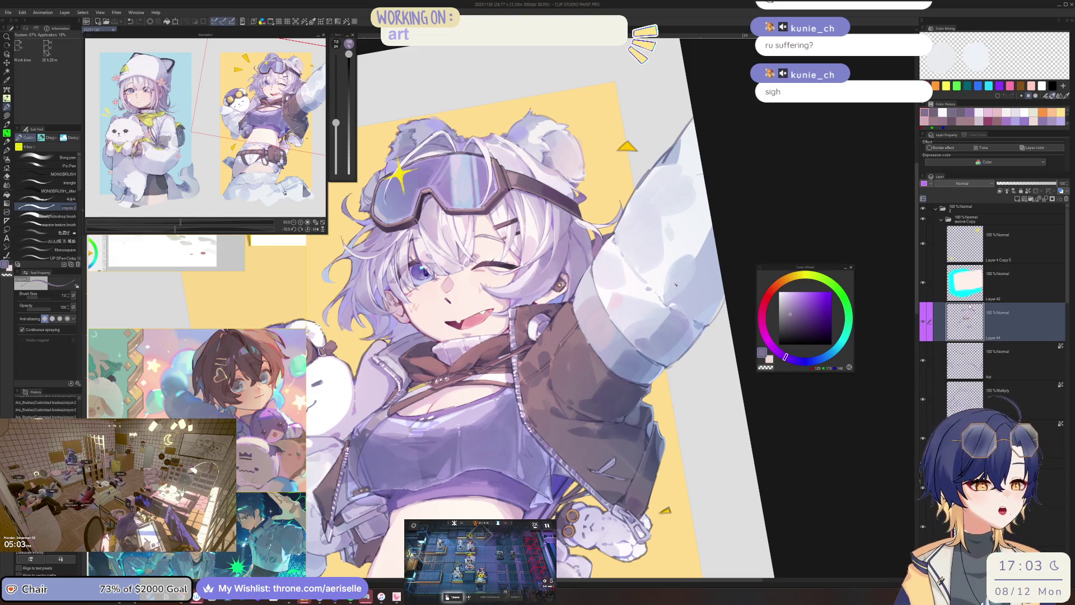
Sample a muted pink and a dark purple near the face and dab a small mark there.
scroll(560, 425, "up", 5)
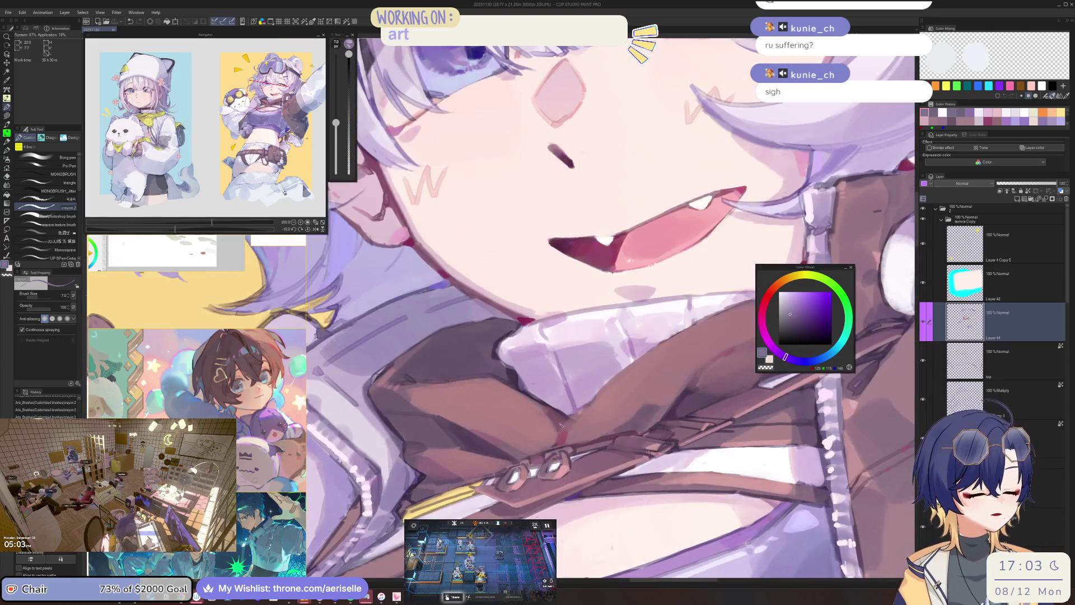
left_click(545, 407, "alt")
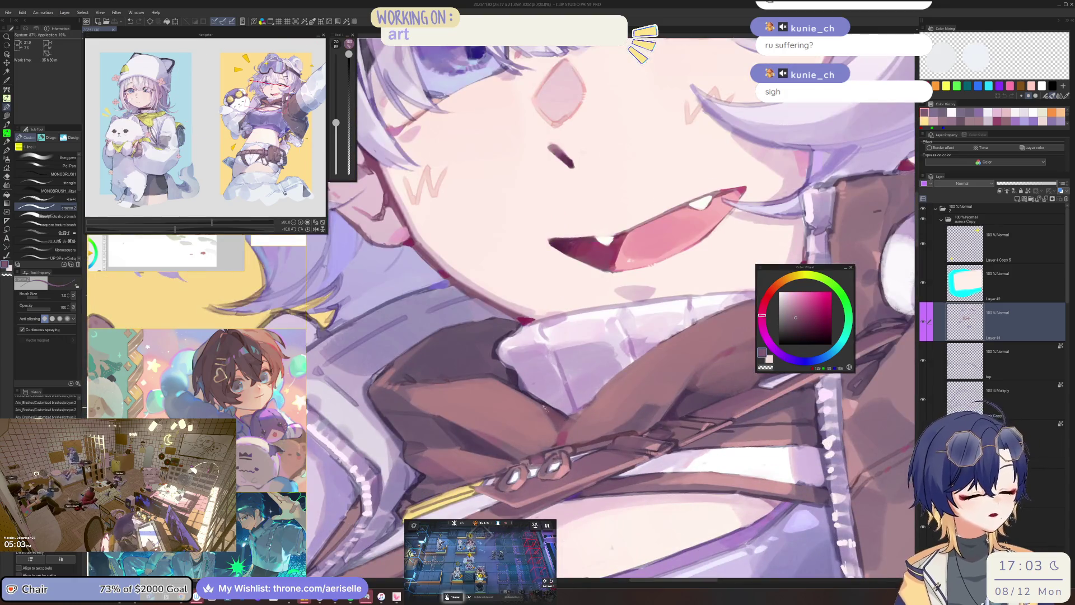
left_click_drag(549, 412, 583, 493)
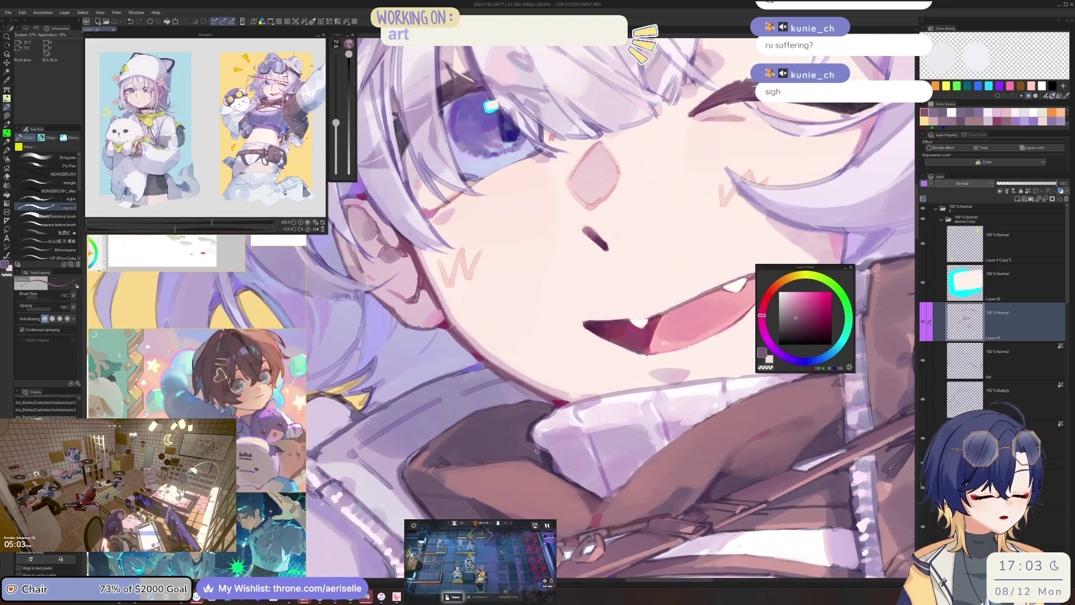
left_click(543, 458, "alt")
key("bracketright")
left_click(544, 456)
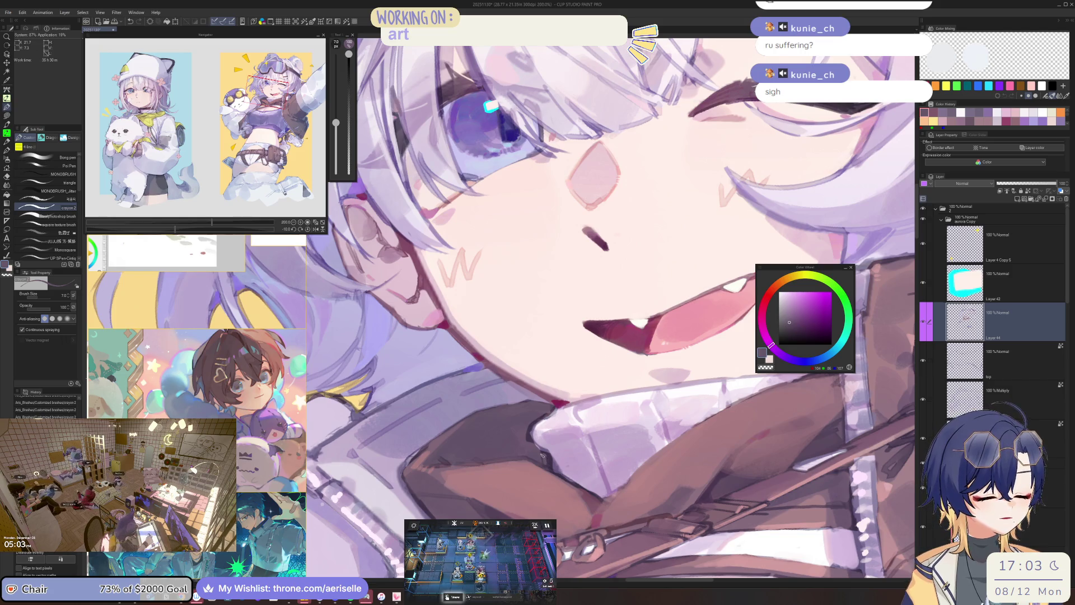
Switch to a jittered brush at 100 opacity on the flipped view and pick a soft lavender at size 25.
key("comma")
key("comma")
key("h")
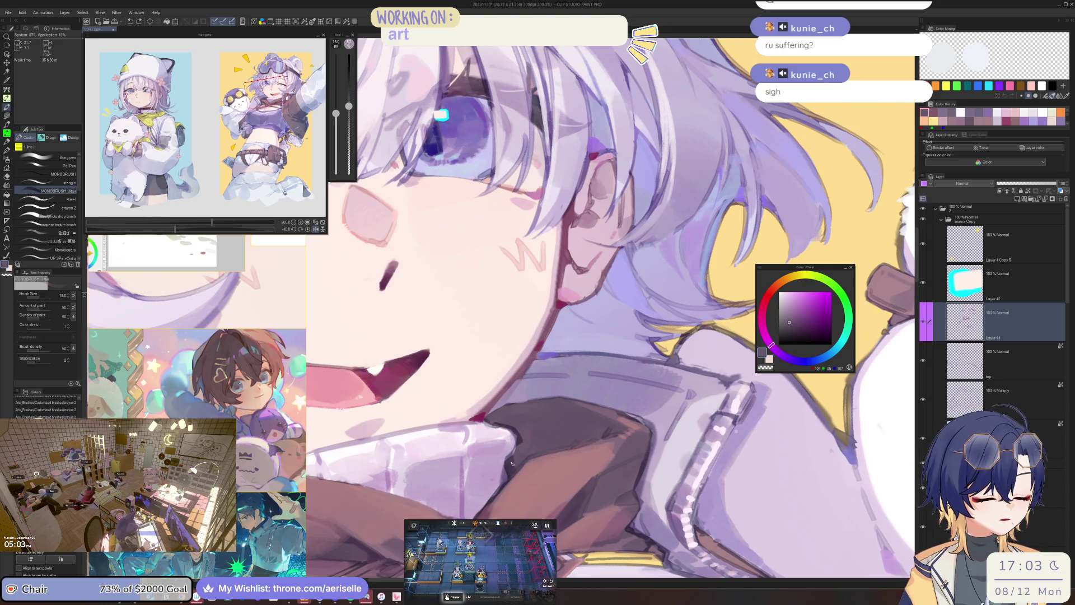
key("bracketleft")
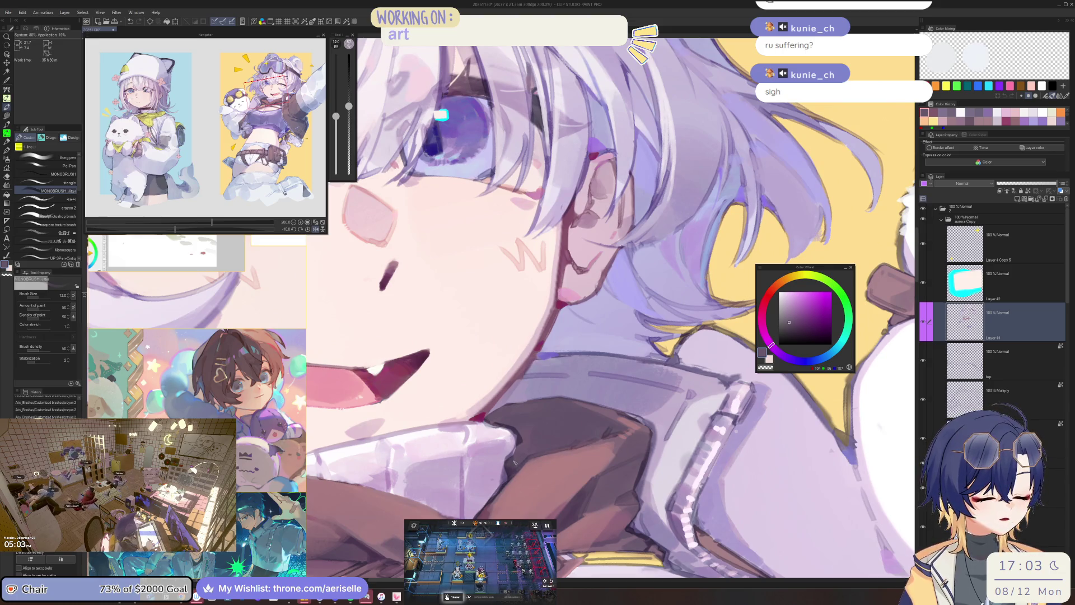
left_click_drag(349, 106, 351, 39)
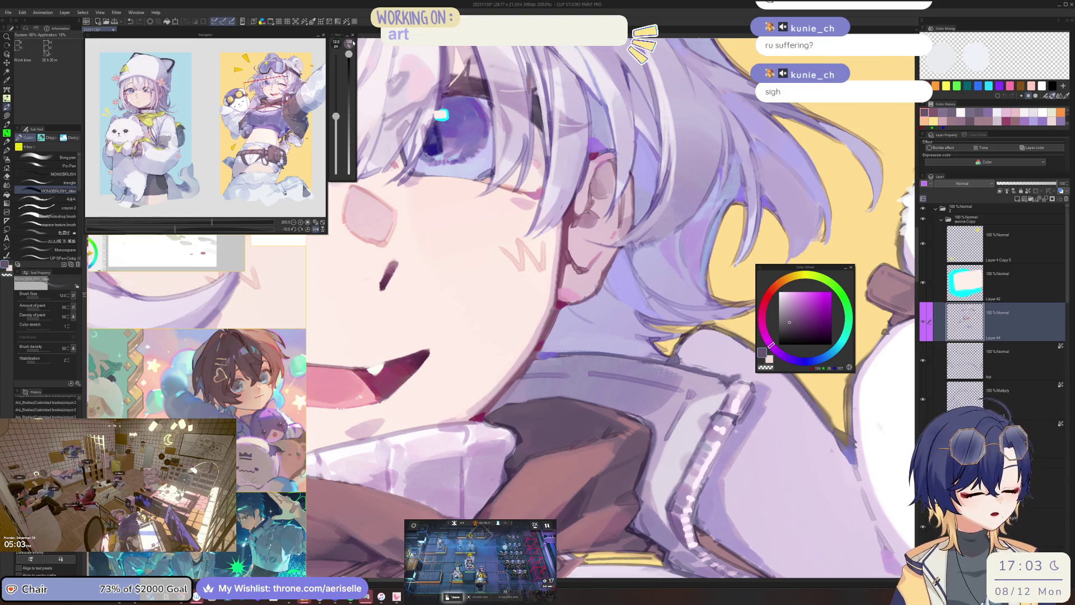
left_click(527, 444, "alt")
scroll(525, 449, "down", 4)
left_click_drag(526, 449, 598, 395)
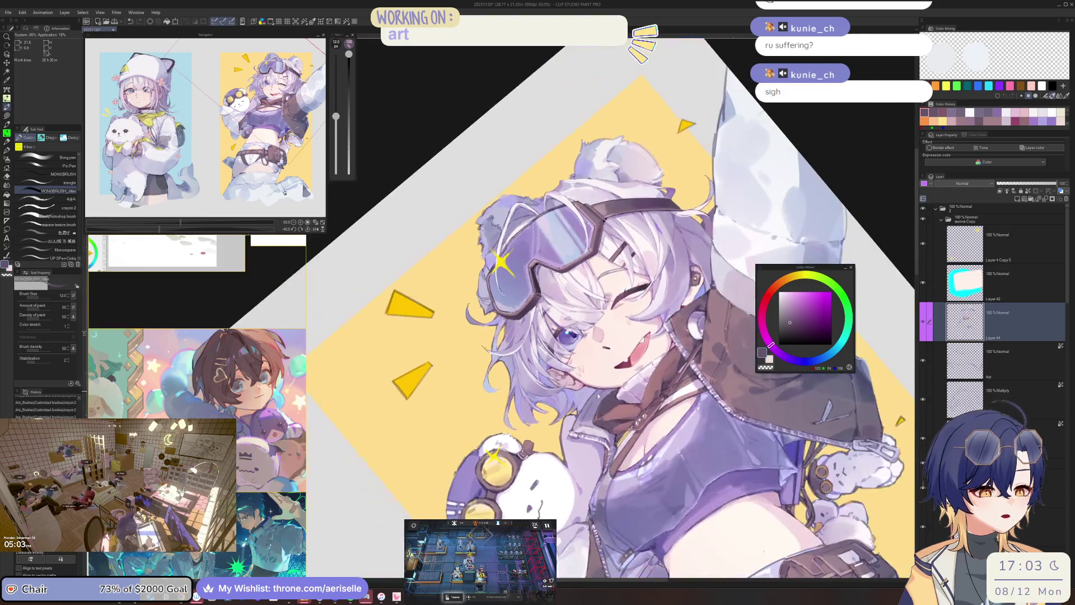
scroll(599, 396, "up", 4)
left_click(624, 415, "alt")
key("bracketright")
Flip the view and back, then pick lighter lavenders with the brush shrunk to 7.
key("h")
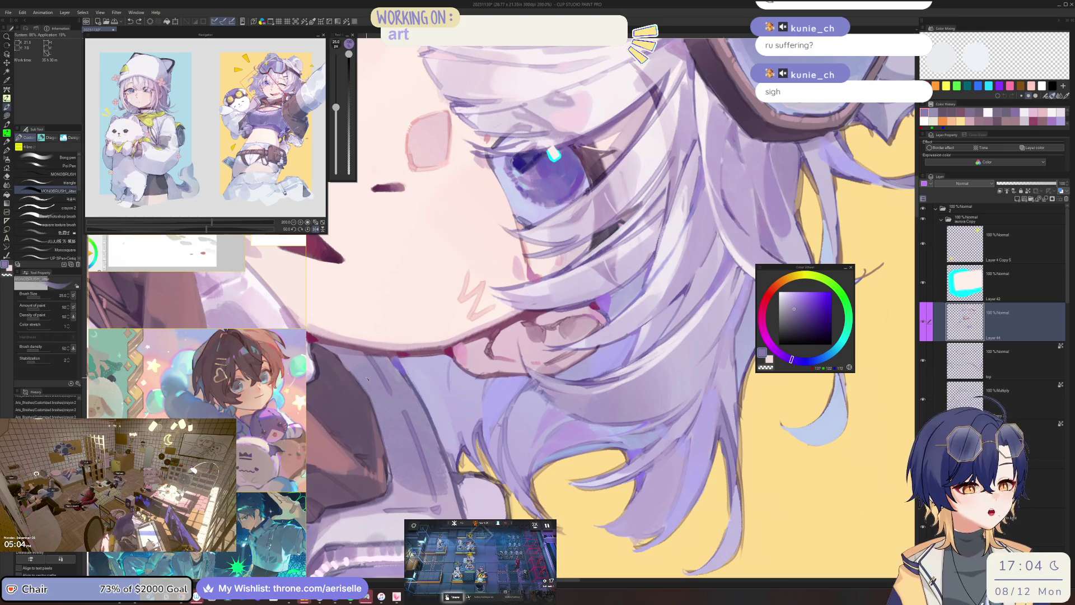
key("h")
scroll(557, 407, "down", 1)
key("bracketleft")
key("bracketleft")
key("bracketleft")
left_click(536, 419, "alt")
left_click(549, 442, "alt")
key("bracketleft")
scroll(566, 389, "up", 1)
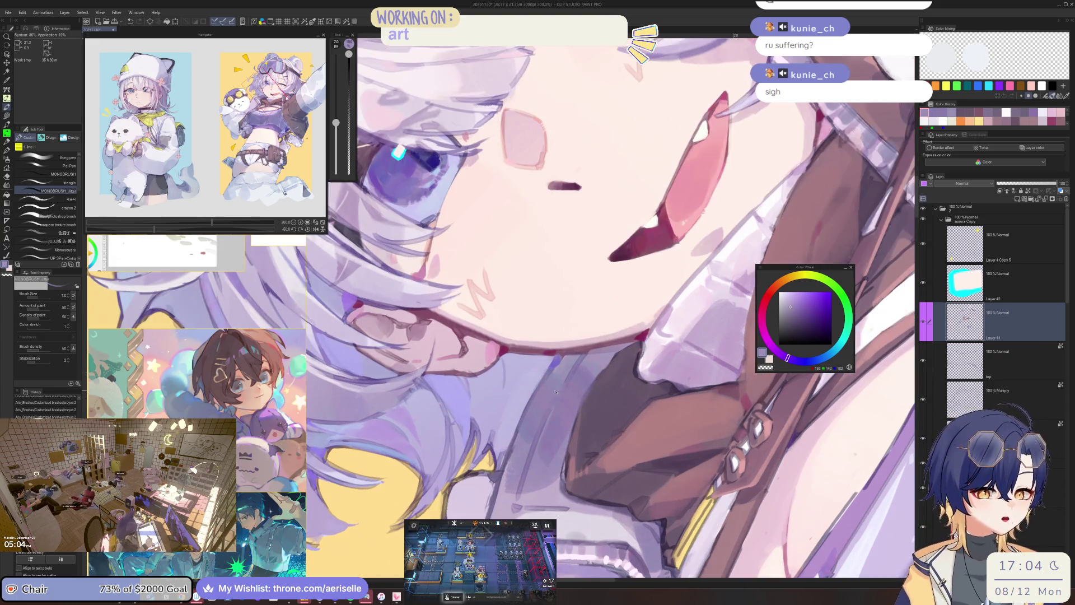
Choose a fine brush and pick pale and grey-lavender tones, settling on brush size 8.
key("comma")
key("comma")
key("bracketleft")
key("bracketleft")
key("bracketleft")
key("bracketright")
key("bracketright")
key("bracketright")
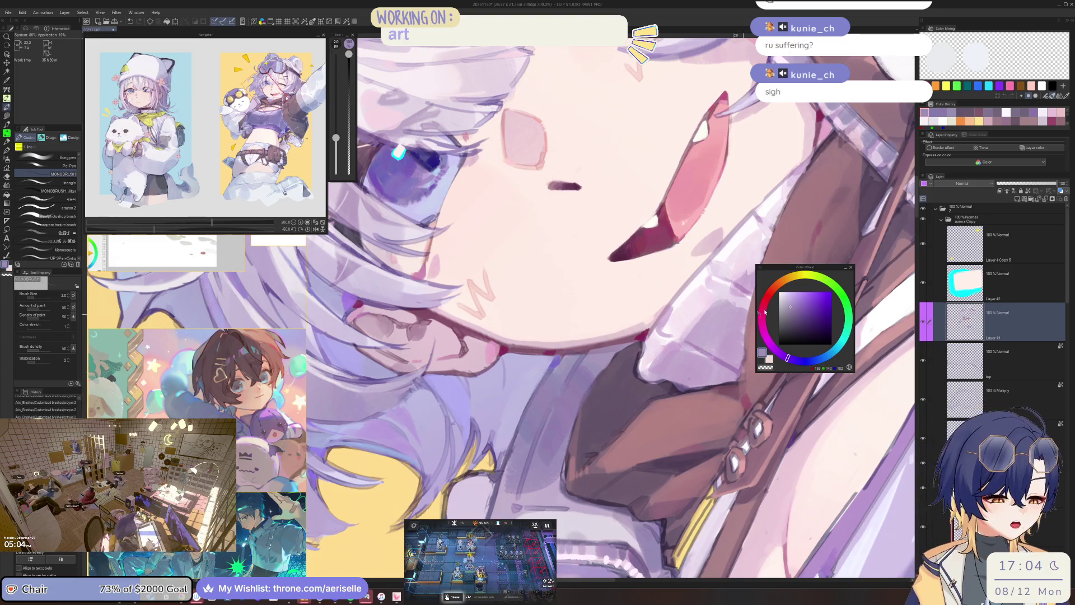
left_click(551, 408, "alt")
key("bracketright")
mouse_move(551, 407)
left_mouse_down()
mouse_move(504, 417)
mouse_move(615, 411)
left_mouse_up()
key("bracketright")
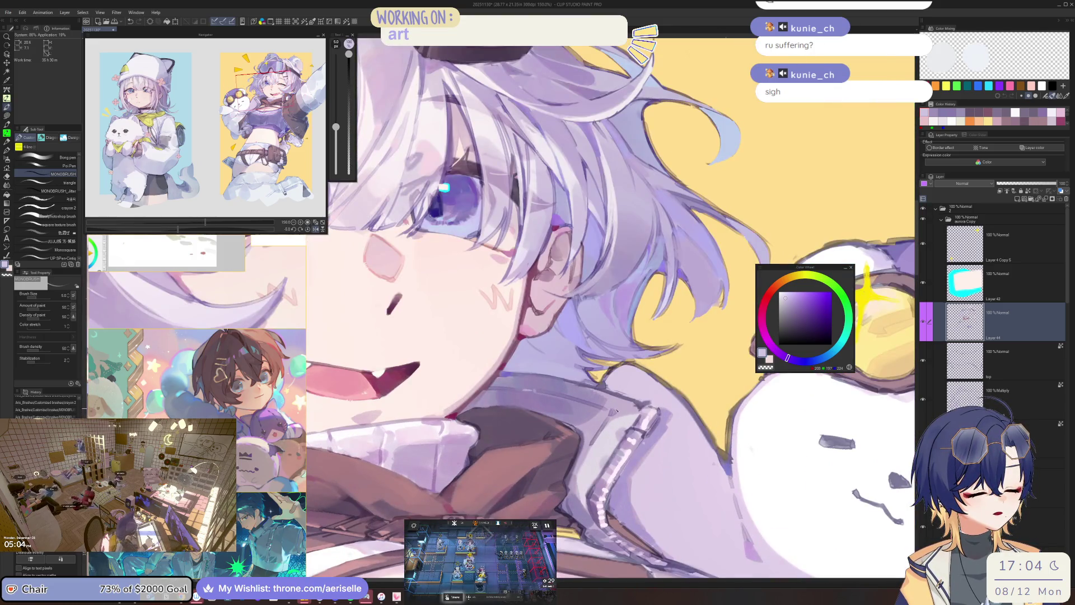
left_click(595, 396, "alt")
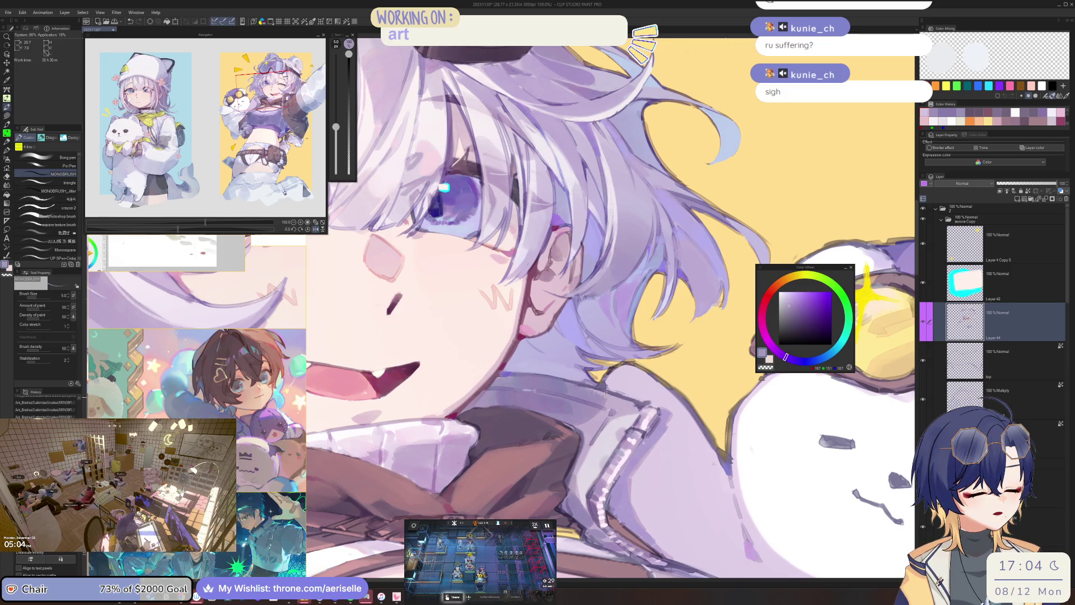
key("bracketright")
key("bracketright")
key("bracketright")
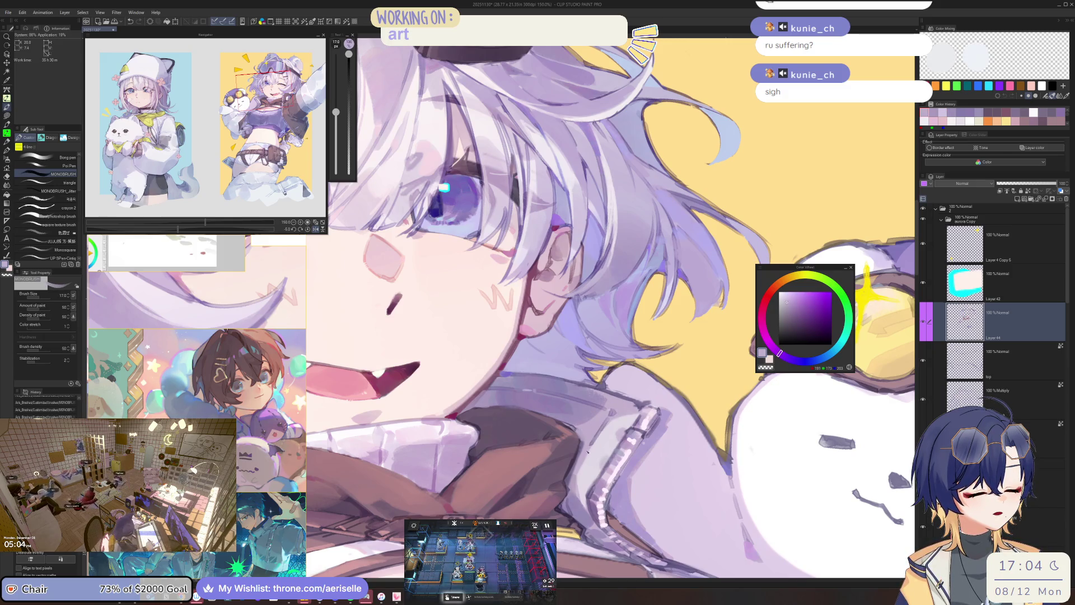
key("bracketleft")
key("bracketleft")
left_click(585, 451, "alt")
key("bracketleft")
key("bracketleft")
key("bracketleft")
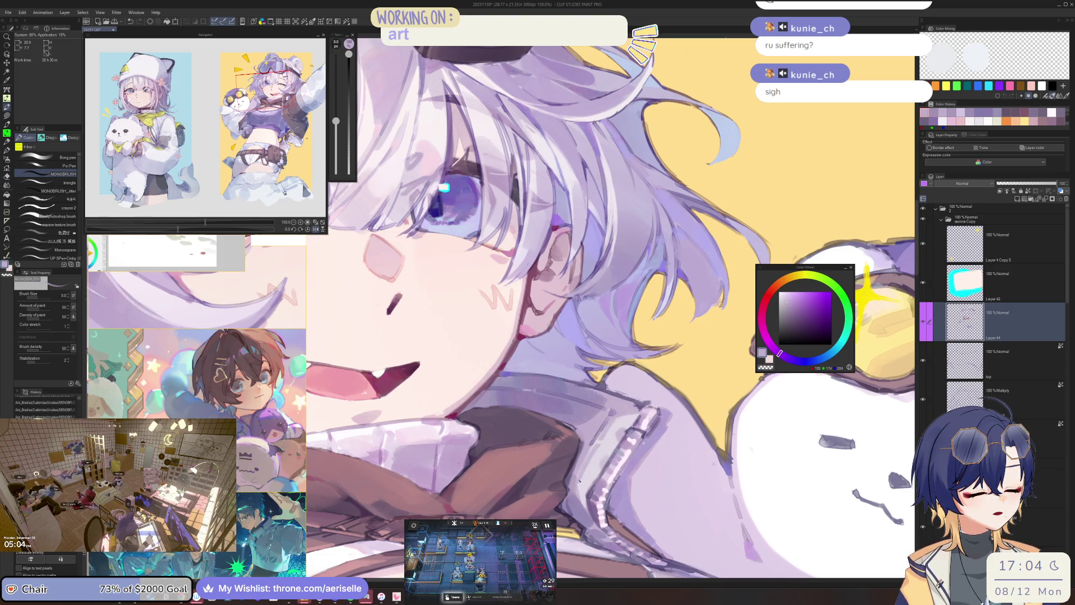
Mirror the canvas to check proportions and shrink the brush for finer strokes.
scroll(596, 451, "down", 3)
scroll(605, 461, "up", 3)
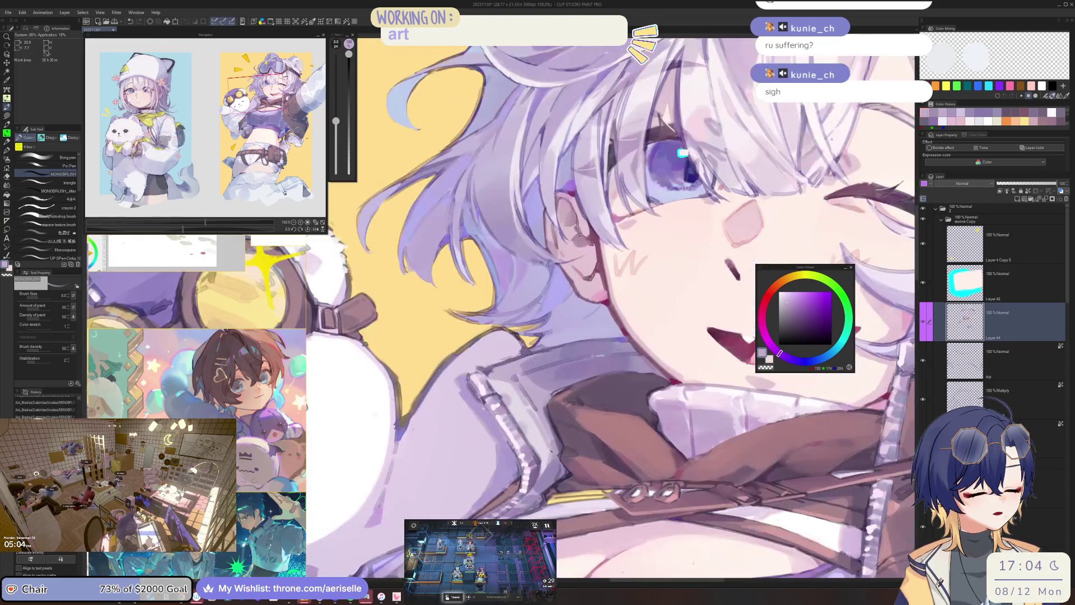
key("h")
scroll(605, 461, "down", 3)
scroll(568, 443, "up", 3)
key("bracketleft")
key("bracketleft")
key("bracketleft")
scroll(572, 443, "down", 3)
Flip the view back and sample progressively darker lavenders near the collar.
key("h")
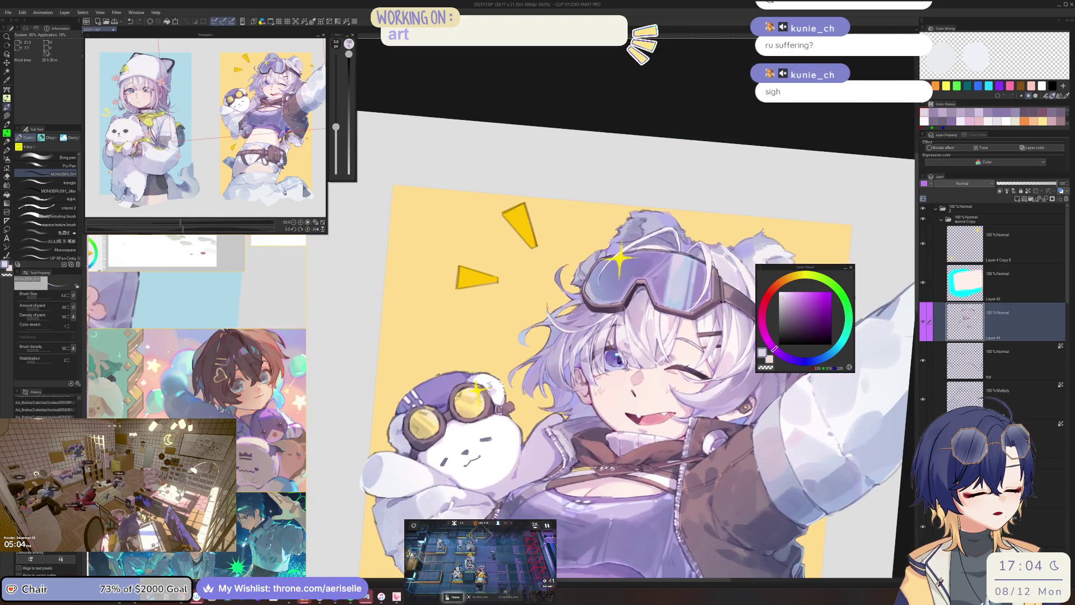
scroll(595, 448, "up", 3)
left_click_drag(593, 448, 609, 434)
left_click(638, 429, "alt")
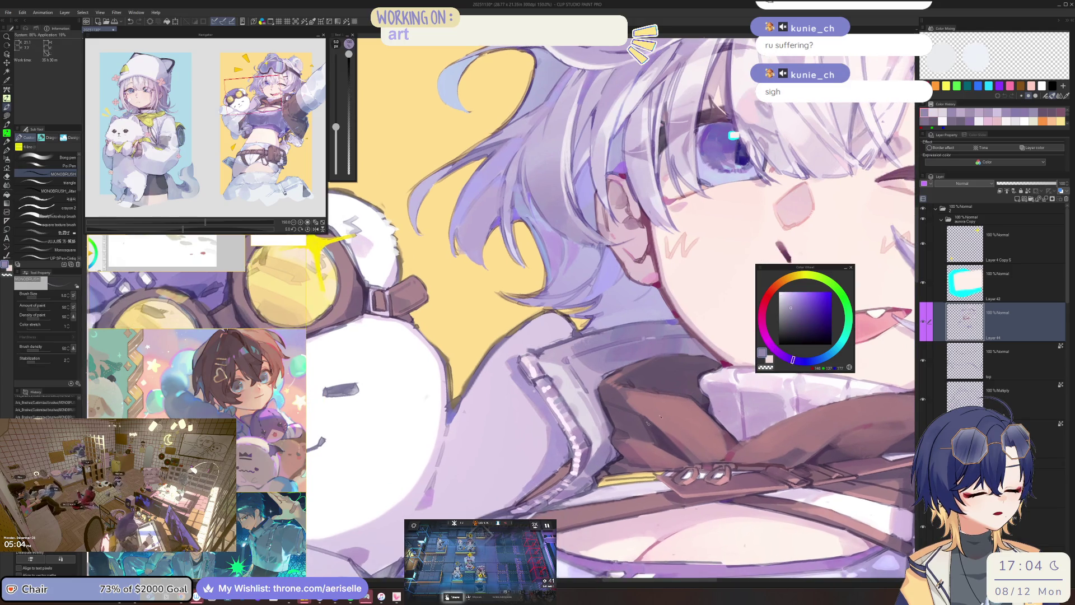
left_click(609, 458, "alt")
left_click(611, 456, "alt")
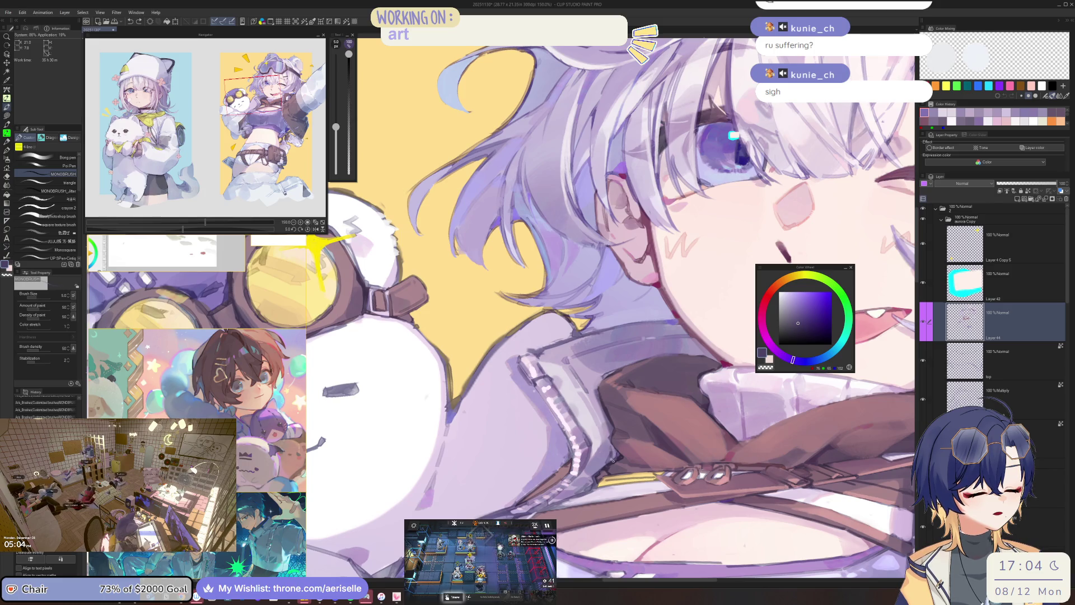
Shift the sampled colour's hue from blue toward violet.
scroll(610, 461, "down", 5)
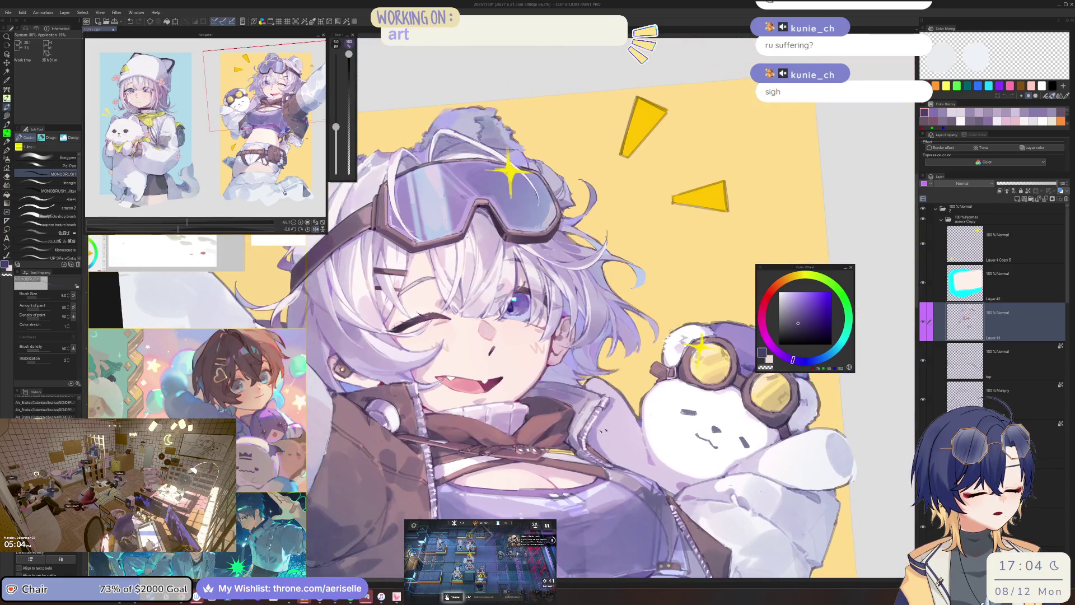
scroll(561, 425, "up", 6)
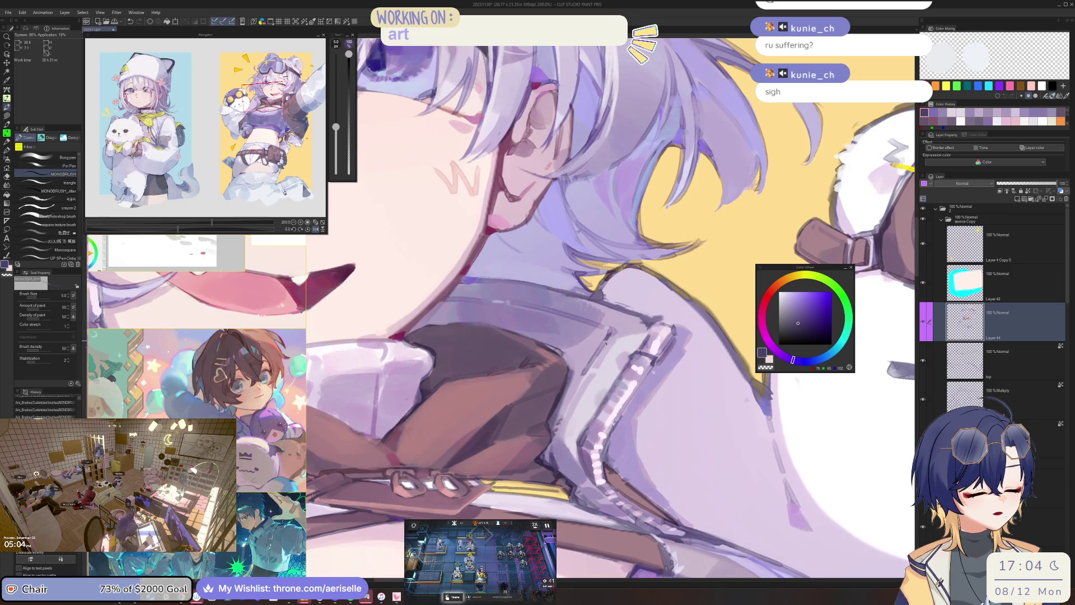
scroll(611, 334, "down", 5)
left_click_drag(595, 448, 605, 476)
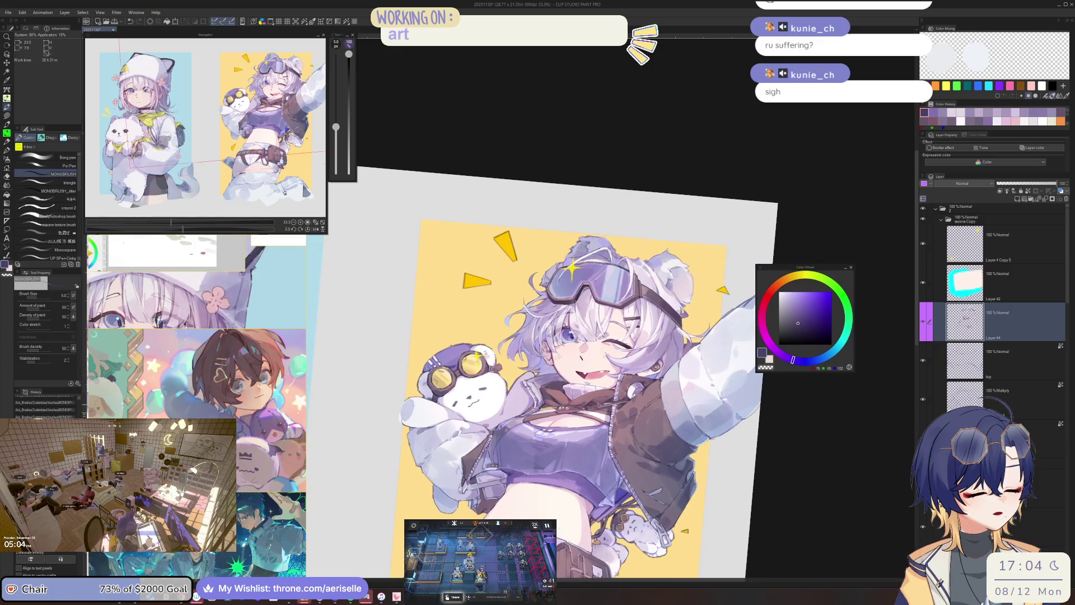
scroll(601, 342, "up", 10)
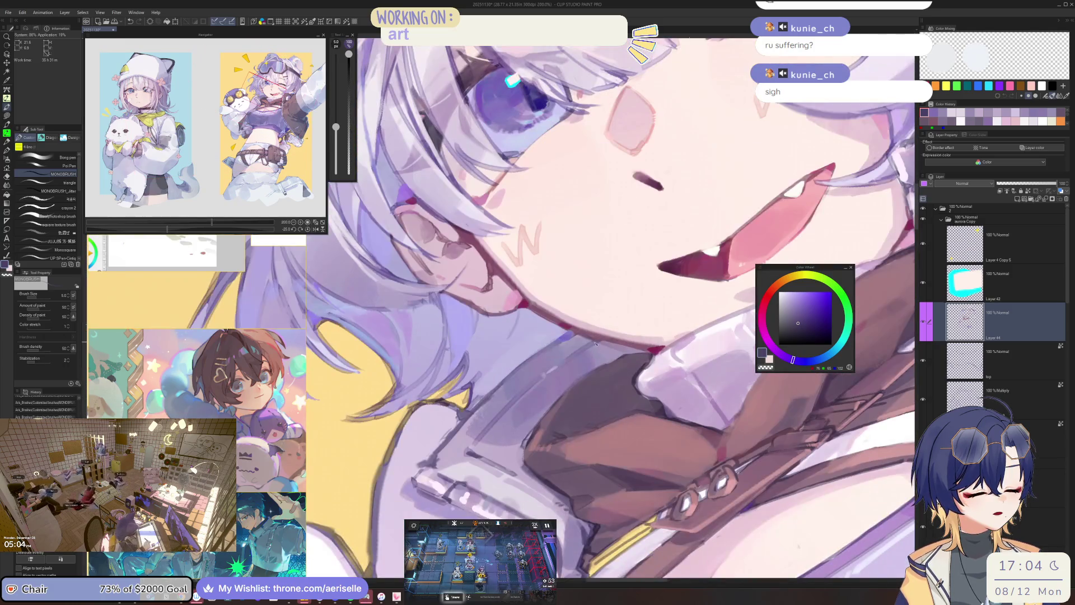
scroll(601, 336, "down", 5)
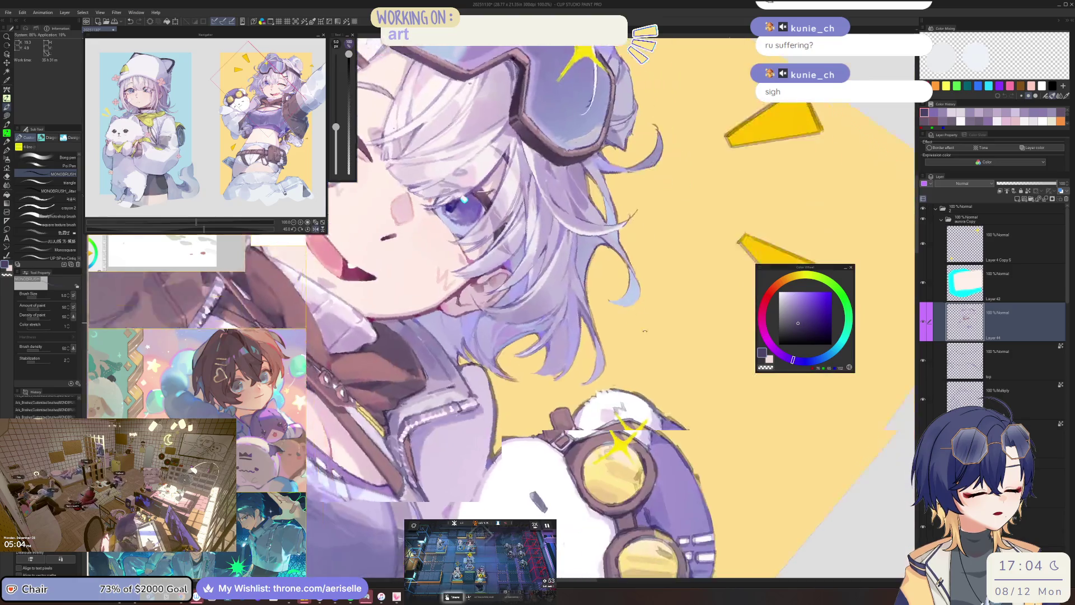
scroll(600, 336, "up", 3)
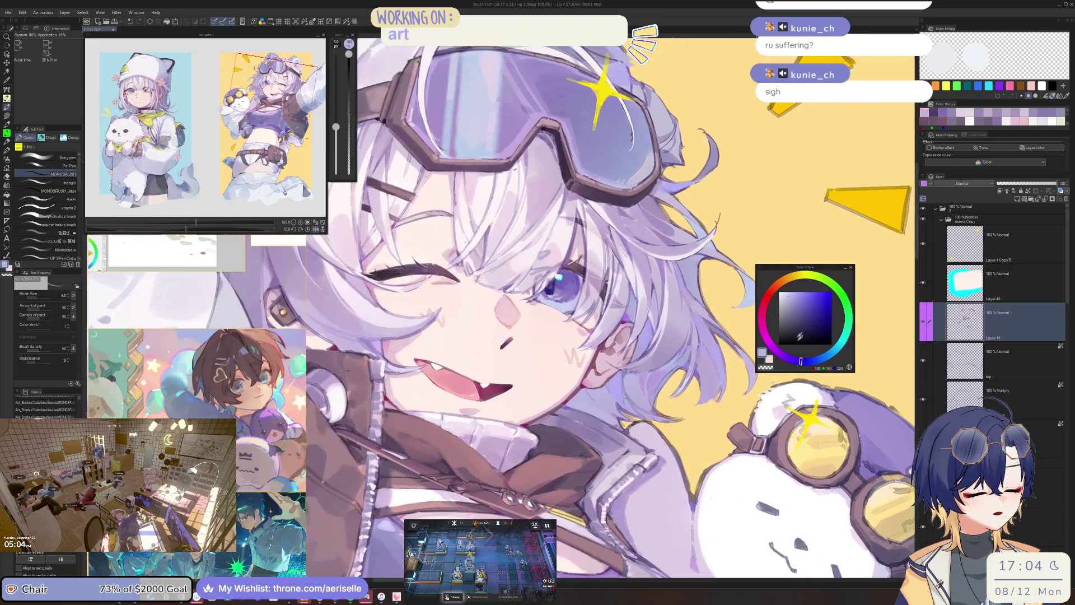
left_click_drag(798, 361, 786, 357)
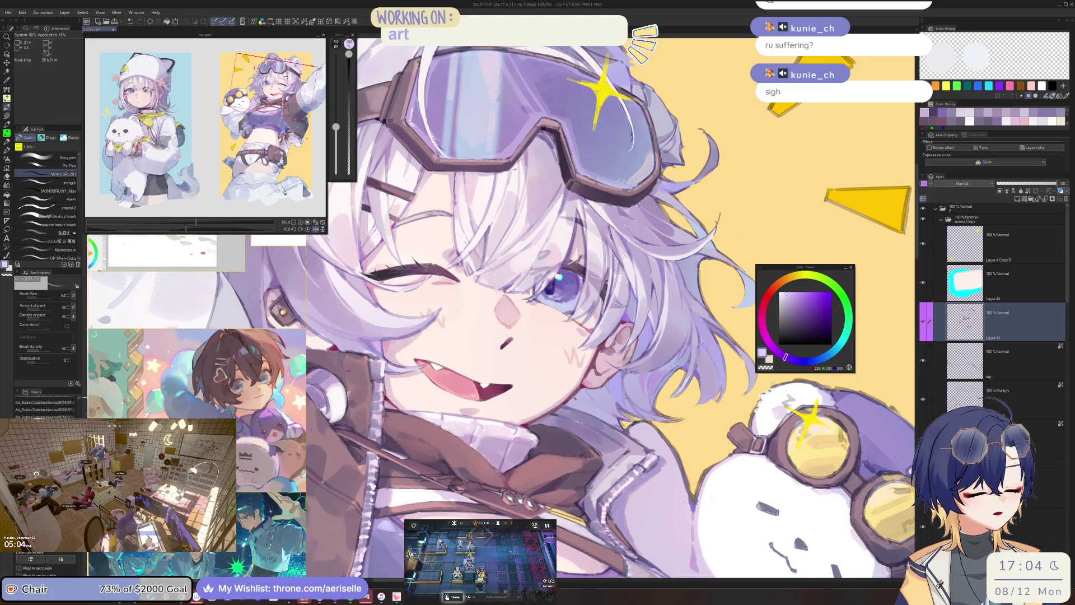
scroll(560, 323, "up", 4)
Lasso-select the area under the jaw down along the neck and shoulder.
key("m")
left_click_drag(539, 426, 618, 354)
mouse_move(648, 399)
left_mouse_down()
mouse_move(725, 503)
mouse_move(622, 442)
left_mouse_up()
mouse_move(622, 443)
left_mouse_down()
mouse_move(667, 322)
mouse_move(643, 348)
left_mouse_up()
mouse_move(599, 392)
left_mouse_down()
mouse_move(524, 485)
mouse_move(509, 482)
mouse_move(501, 462)
mouse_move(565, 337)
left_mouse_up()
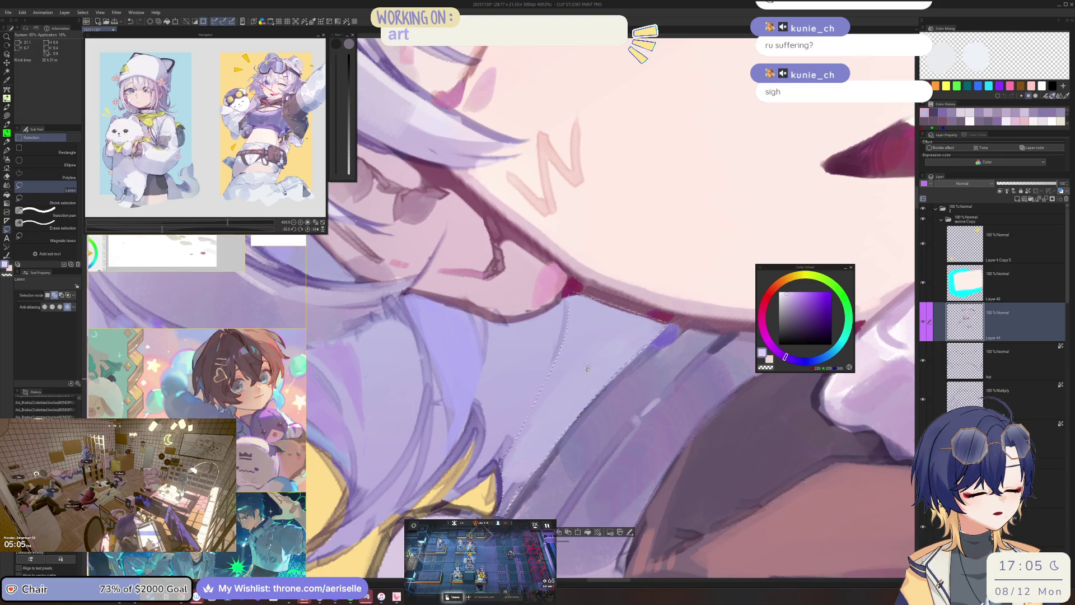
mouse_move(571, 296)
left_mouse_down()
mouse_move(650, 370)
mouse_move(571, 393)
mouse_move(567, 507)
mouse_move(612, 487)
mouse_move(659, 430)
mouse_move(644, 407)
mouse_move(658, 361)
left_mouse_up()
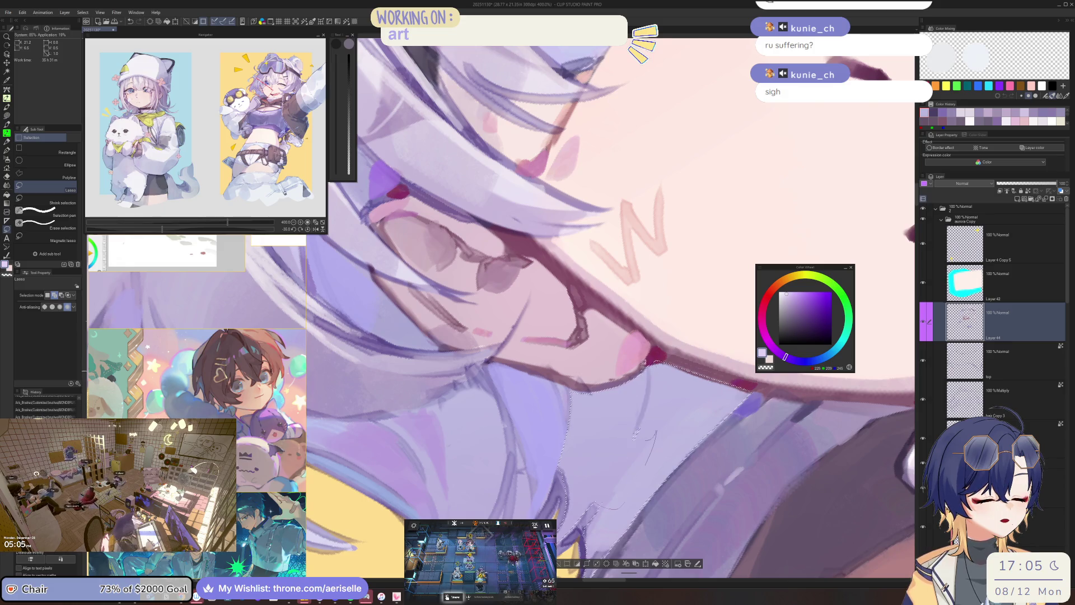
scroll(594, 350, "down", 4)
Fill the selection with a Foreground to transparent lavender gradient fading upward.
key("g")
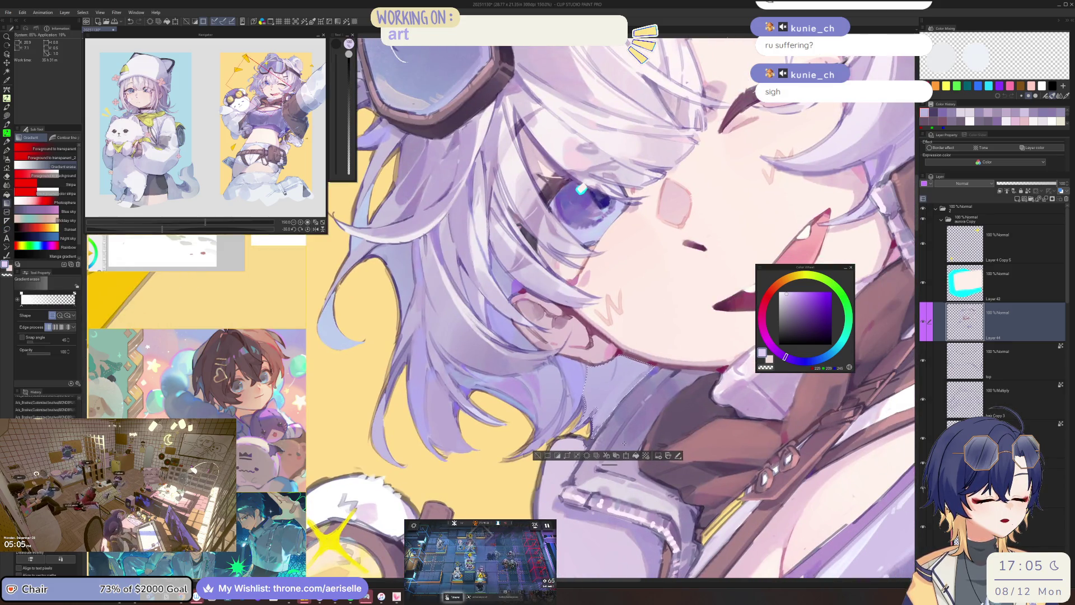
left_click(55, 148)
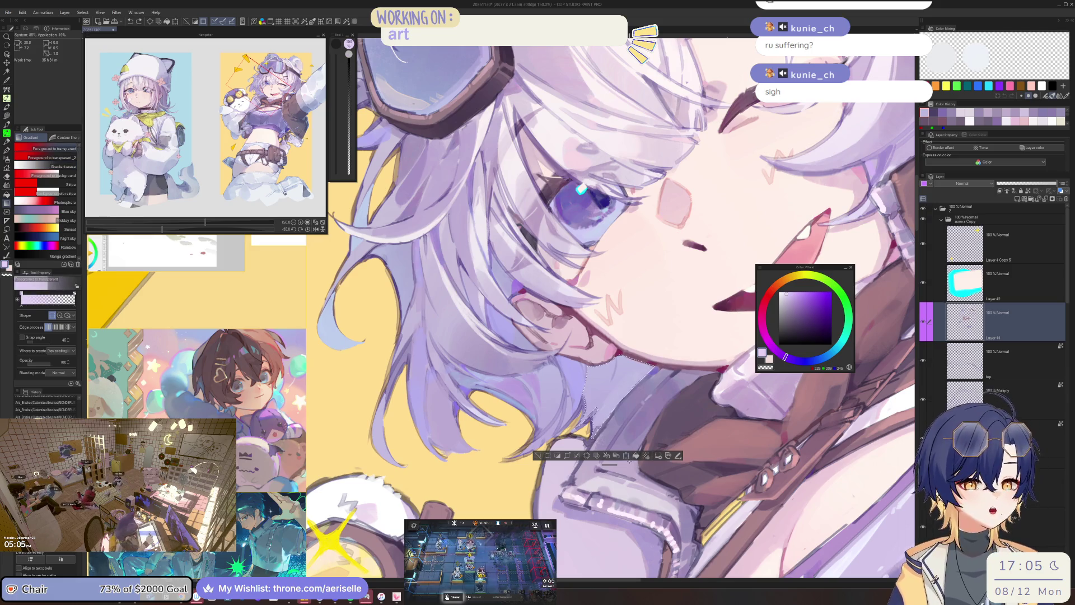
left_click_drag(625, 473, 649, 259)
scroll(653, 392, "down", 5)
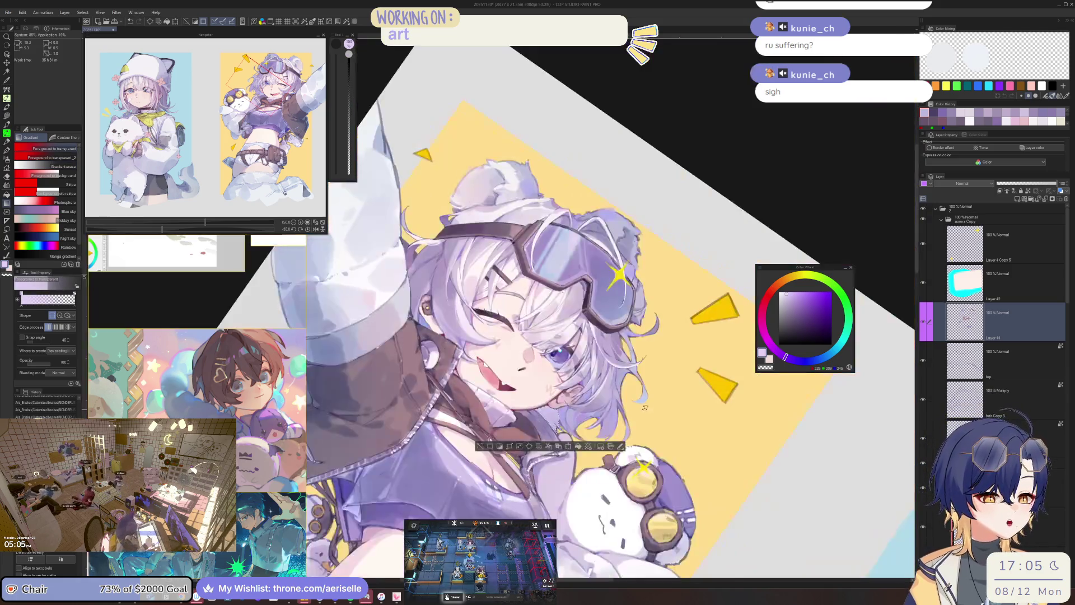
Hatch pinkish-magenta blush strokes across the cheek.
left_click(770, 344)
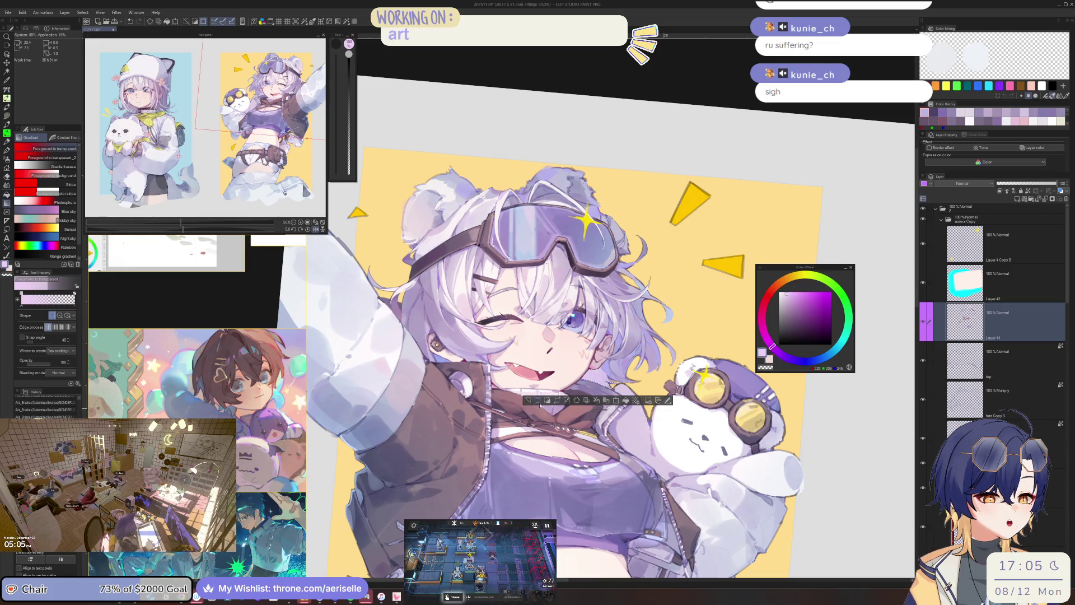
left_click_drag(581, 366, 587, 356)
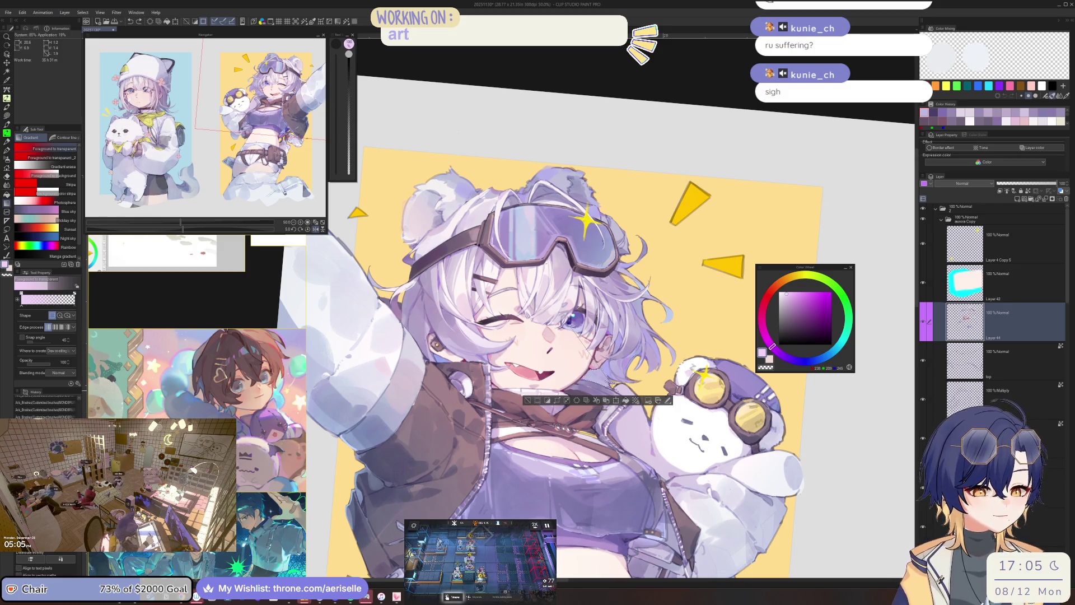
left_click_drag(602, 374, 580, 338)
key("minus")
key("minus")
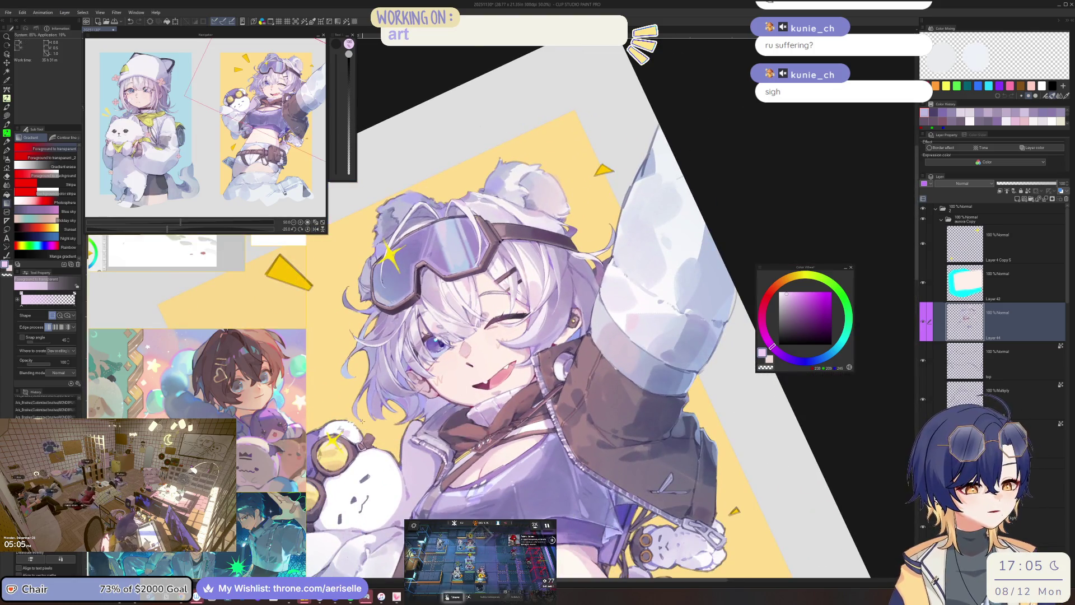
key("equal")
key("equal")
scroll(489, 413, "up", 6)
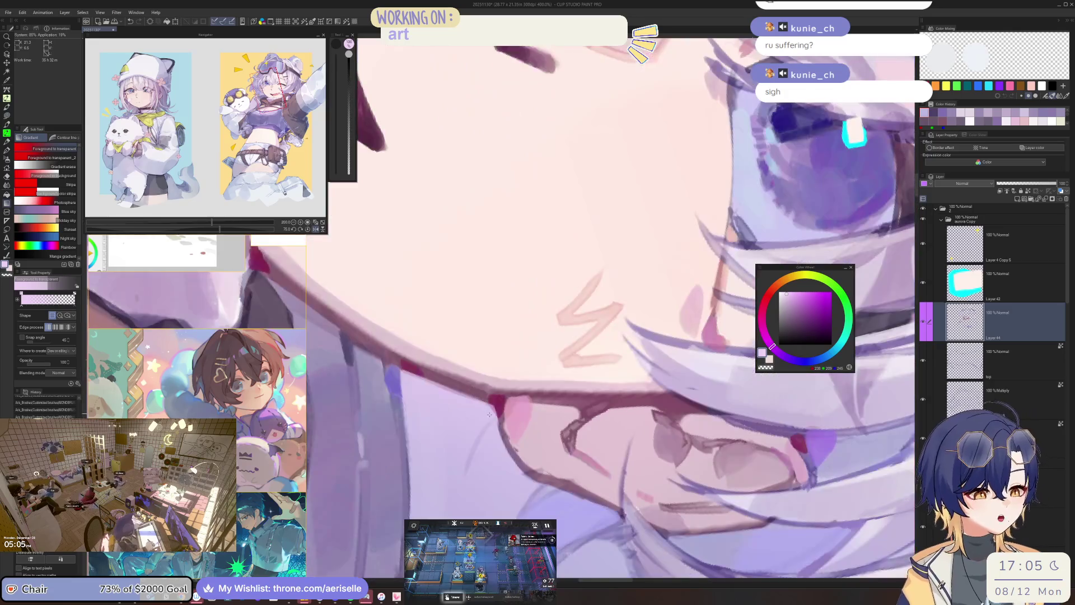
Lasso the jaw and neck, pick a darker lavender and ready a larger brush on a mirrored, tilted view.
key("m")
mouse_move(499, 413)
left_mouse_down()
mouse_move(462, 495)
mouse_move(532, 477)
mouse_move(498, 413)
mouse_move(460, 487)
mouse_move(651, 306)
mouse_move(538, 454)
mouse_move(661, 377)
mouse_move(654, 311)
mouse_move(558, 333)
left_mouse_up()
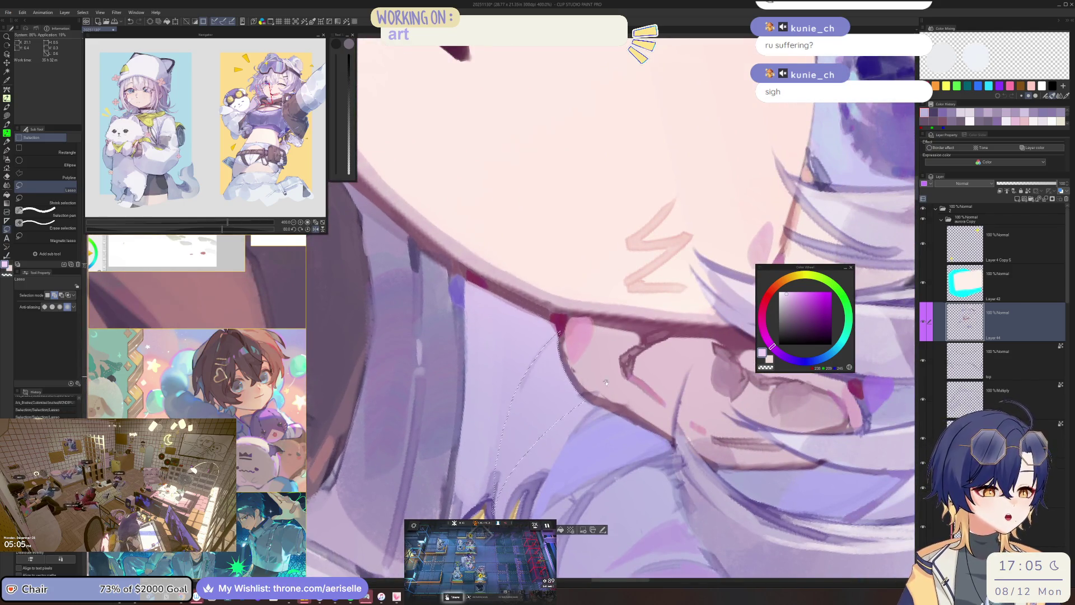
left_click_drag(532, 376, 545, 408)
left_click(789, 298)
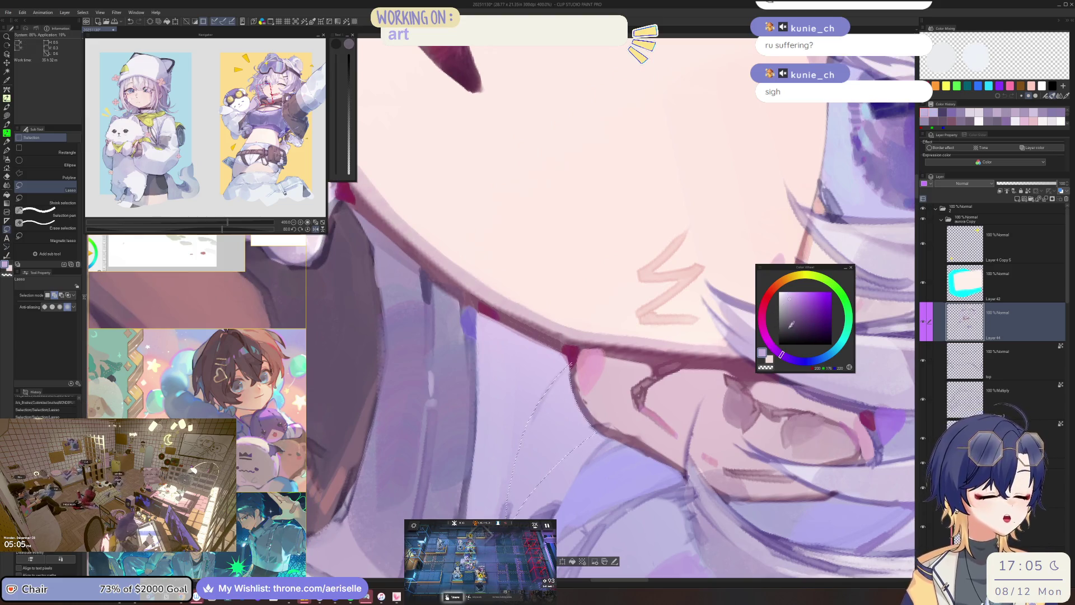
key("b")
key("h")
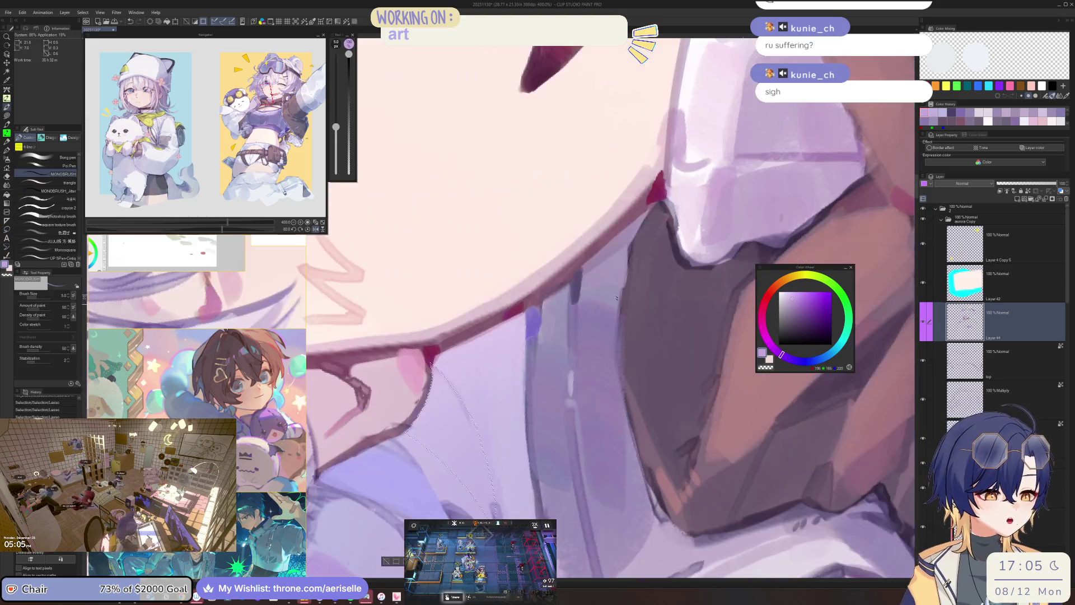
key("minus")
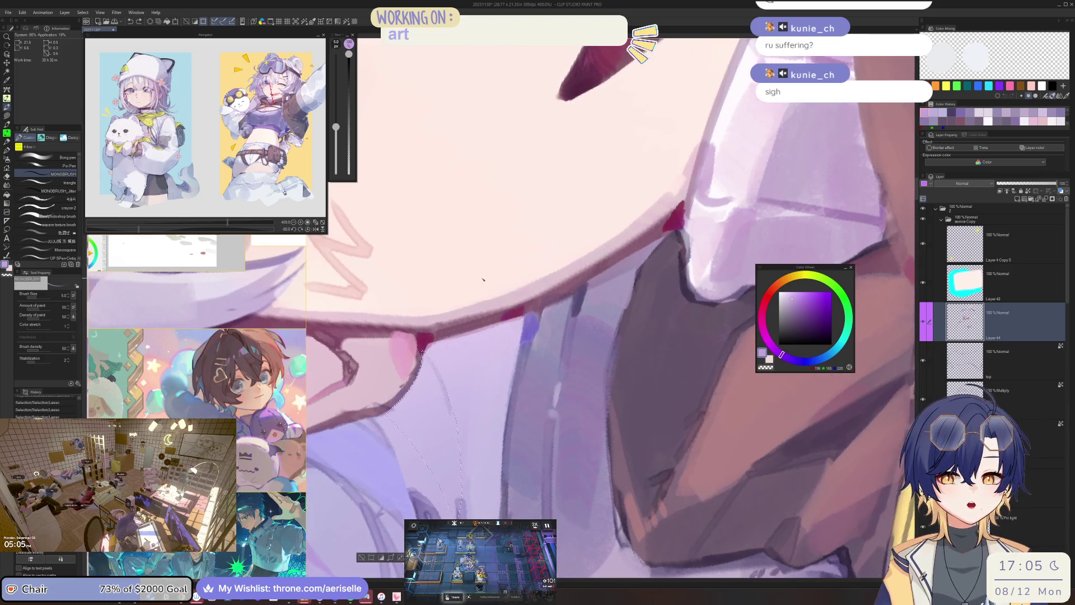
key("bracketright")
key("bracketright")
key("bracketright")
Paint muted purple strokes beside the neck lineart and along the jaw.
left_click(423, 353, "alt")
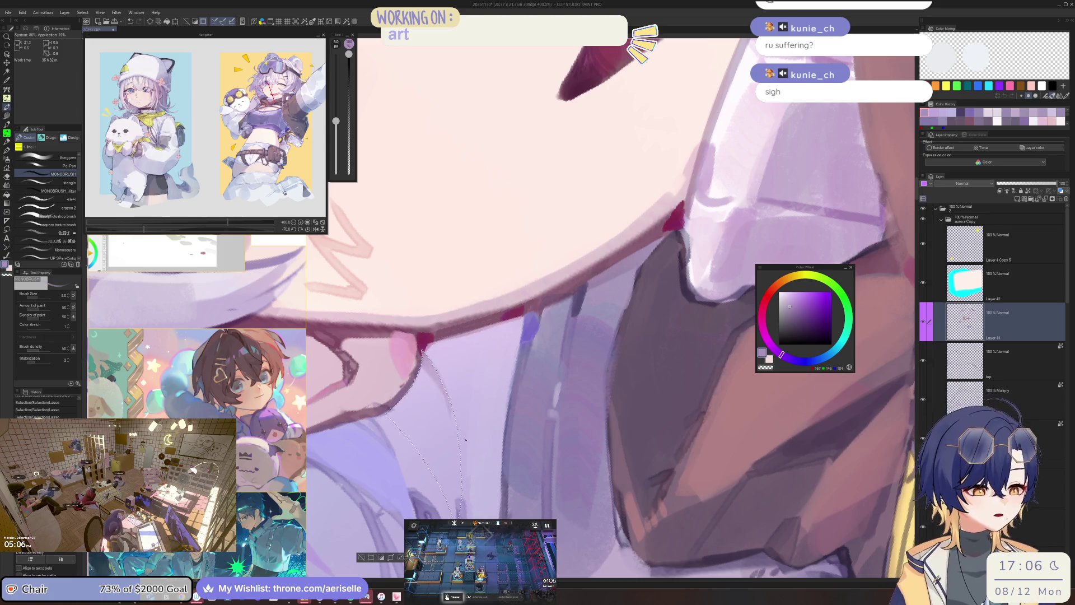
left_click_drag(782, 355, 797, 358)
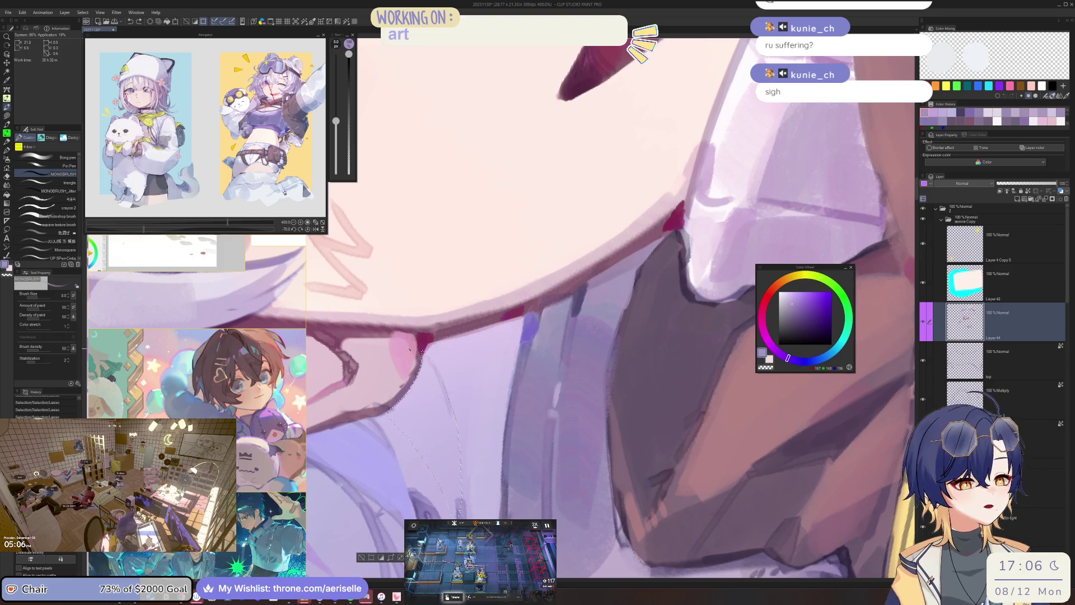
left_click_drag(423, 353, 432, 375)
key("ctrl+0")
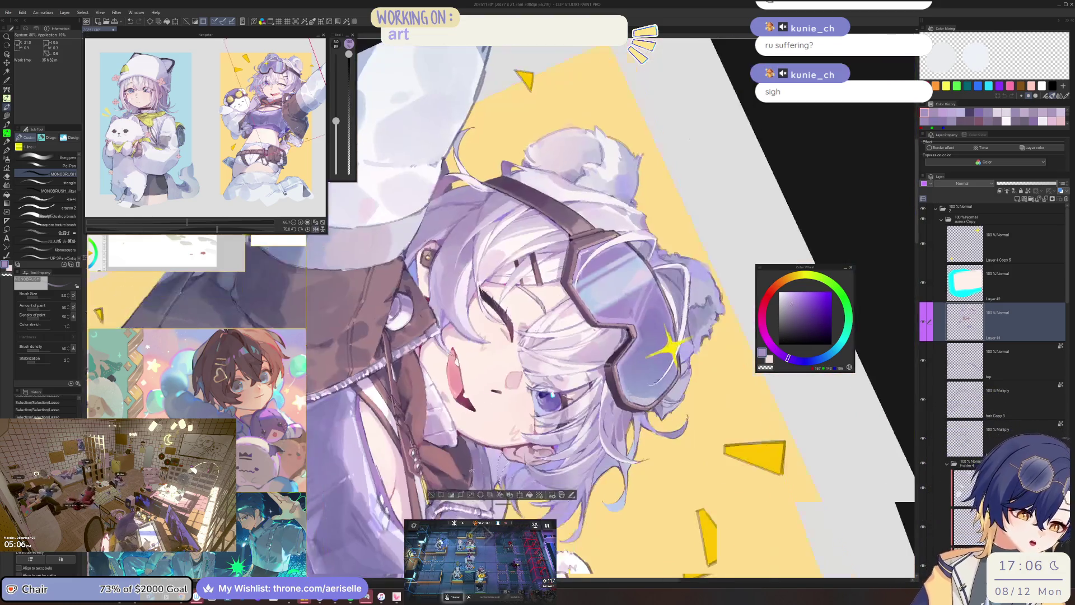
scroll(606, 424, "up", 6)
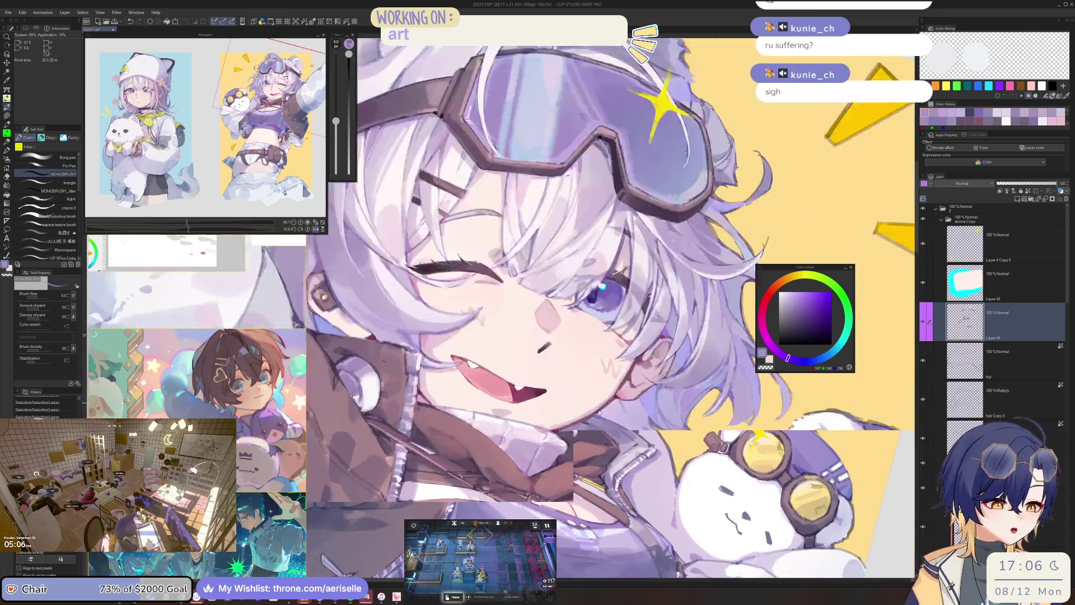
key("bracketleft")
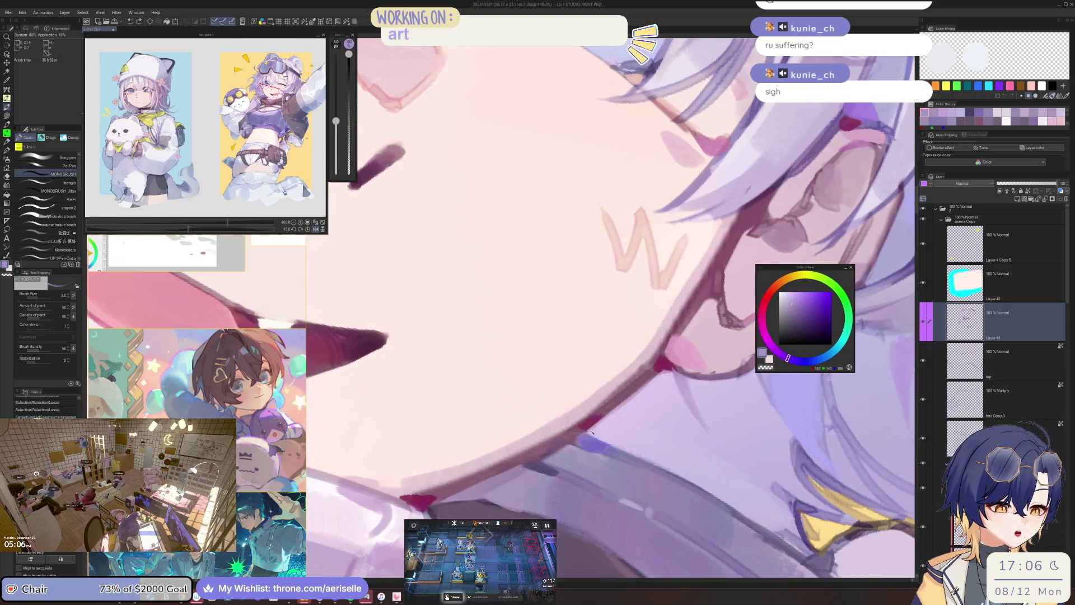
left_click_drag(607, 424, 597, 435)
Shrink the brush further for detail and save the illustration with Ctrl+S.
scroll(597, 436, "down", 3)
key("minus")
key("minus")
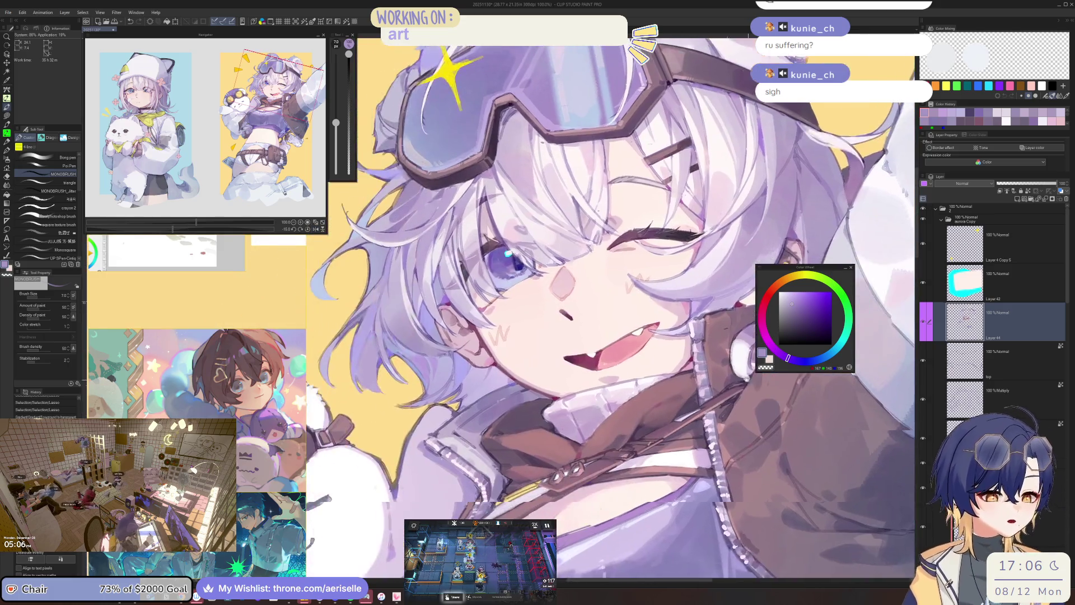
scroll(579, 410, "up", 2)
key("bracketleft")
key("bracketleft")
key("bracketleft")
key("bracketleft")
key("bracketleft")
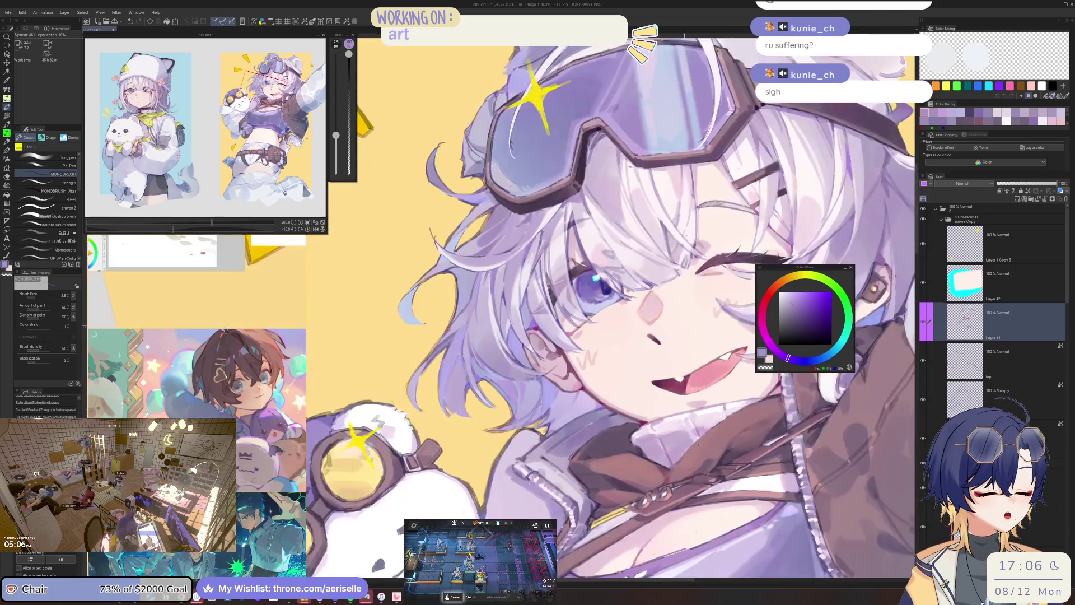
scroll(610, 388, "down", 2)
key("ctrl+s")
mouse_move(104, 315)
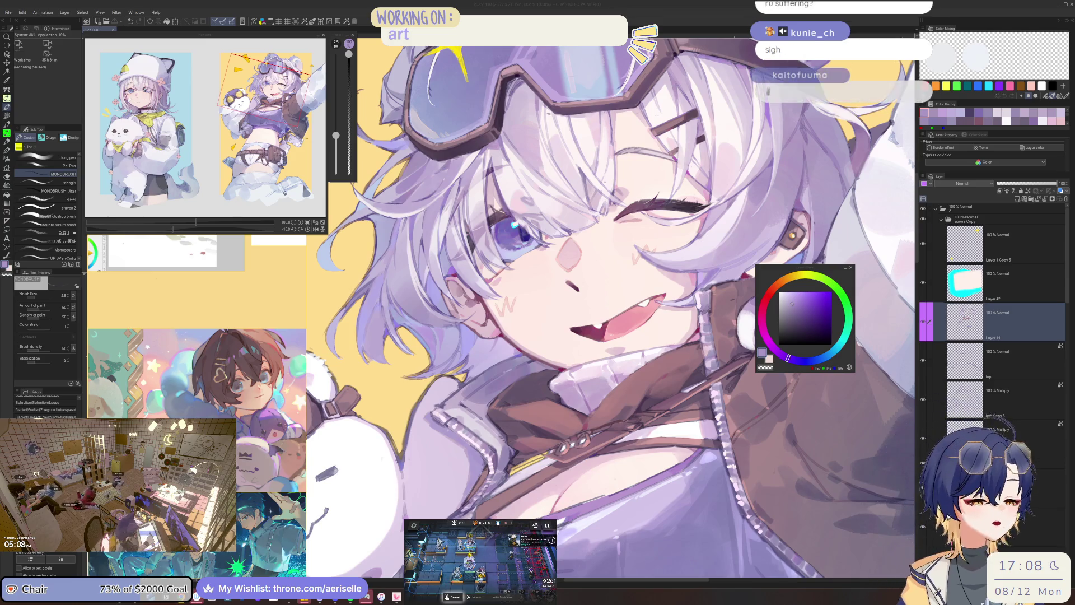
mouse_move(768, 266)
left_mouse_down()
mouse_move(609, 441)
mouse_move(555, 451)
left_mouse_up()
Enlarge the brush and sample pink and mauve tones from the jacket strap.
left_click(555, 451, "alt")
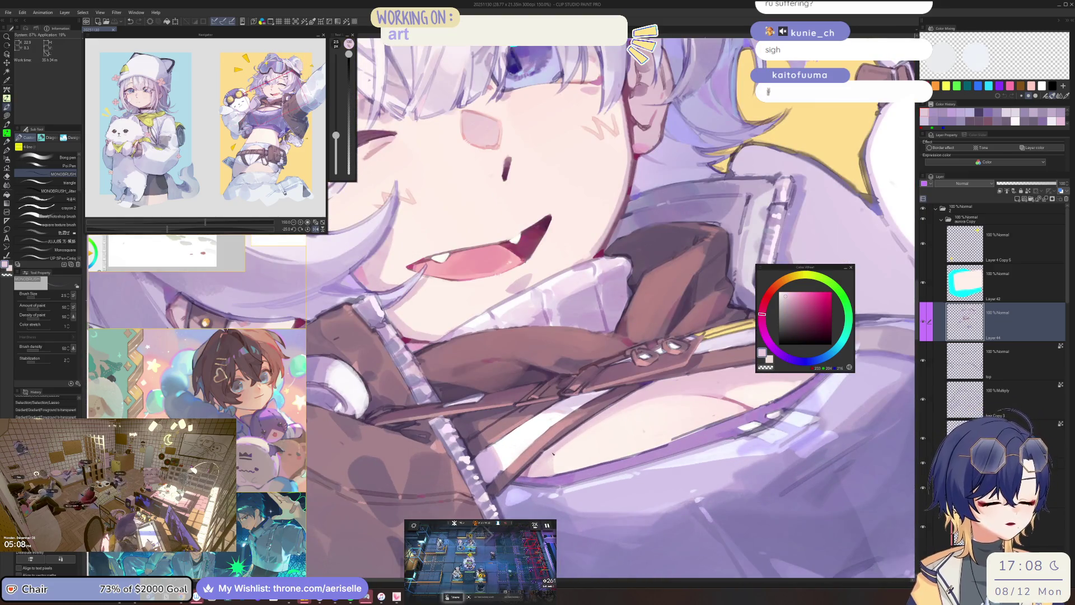
key("ctrl+d")
key("bracketright")
key("bracketright")
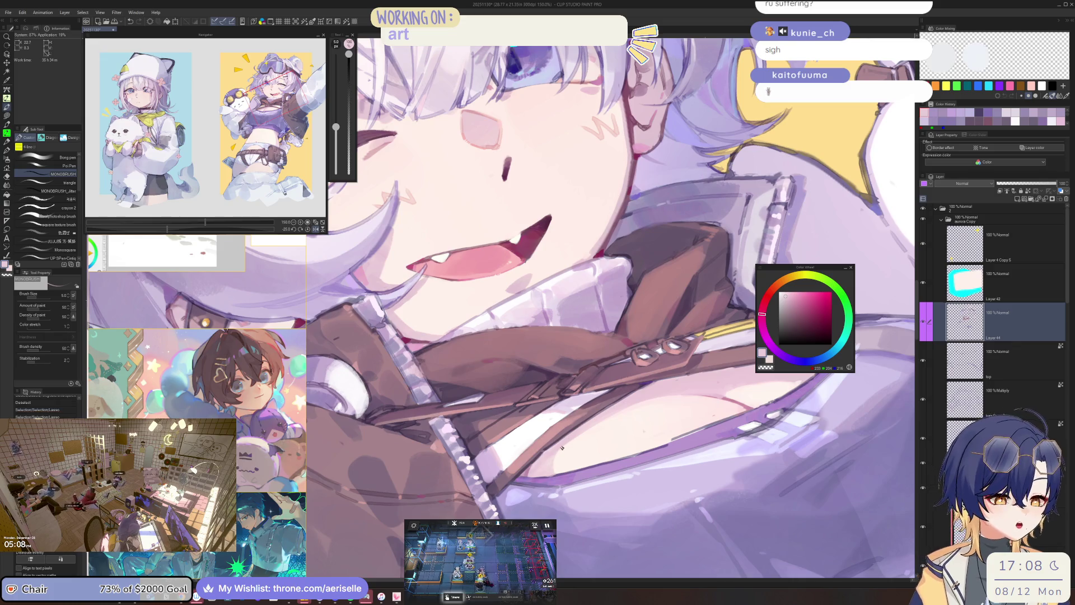
mouse_move(565, 443)
left_mouse_down()
mouse_move(598, 345)
mouse_move(554, 424)
left_mouse_up()
left_click(554, 424, "alt")
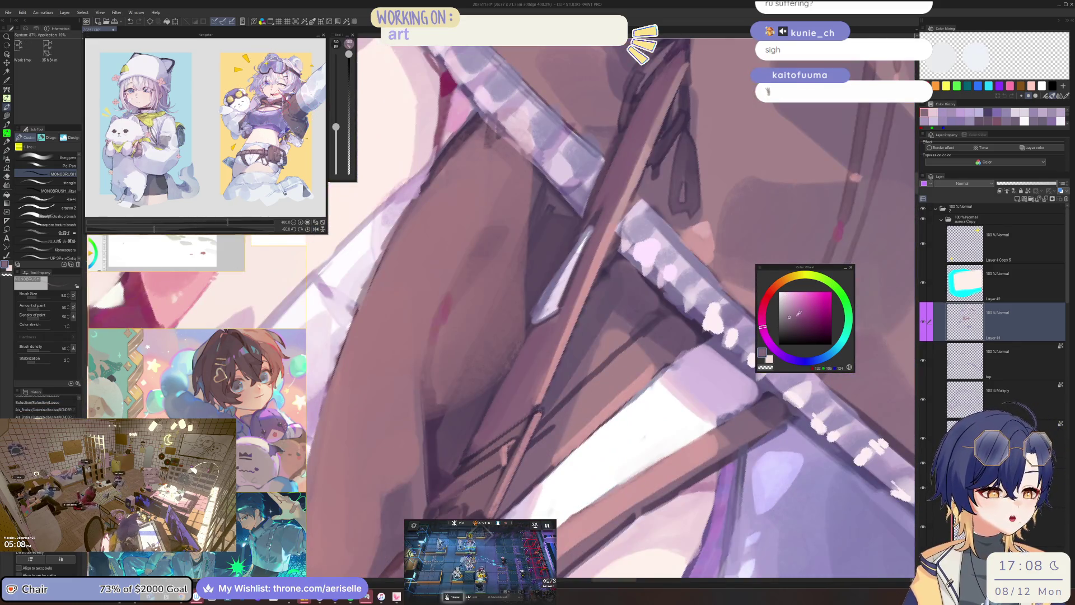
left_click(554, 424, "alt")
Fill lasso shapes in a light, cooler pink along the zipper and straps.
key("u")
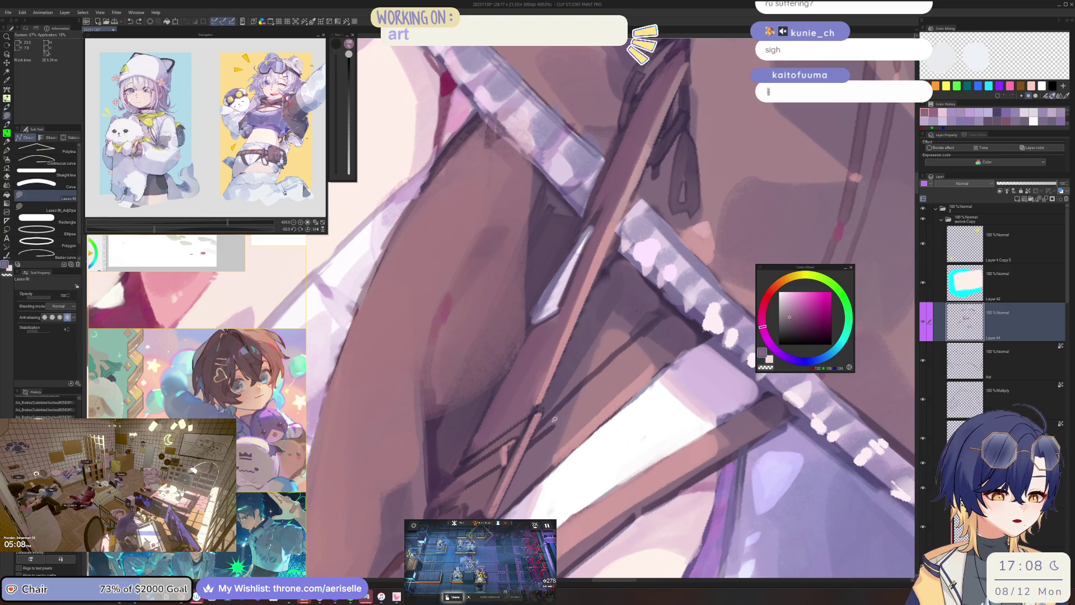
left_click(702, 228, "alt")
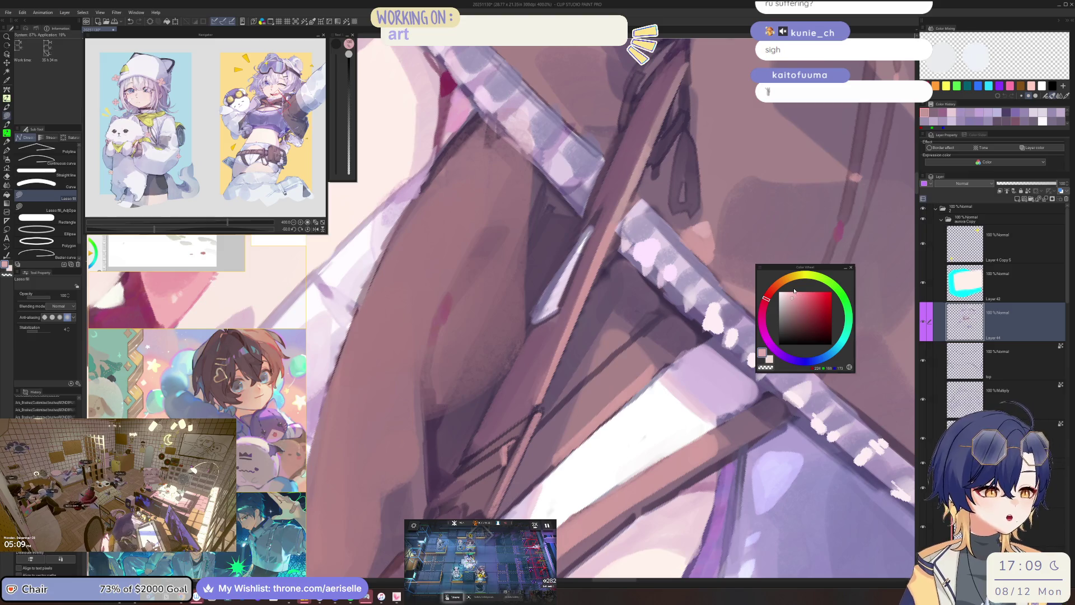
key("h")
left_click(763, 312)
Return to the MONOBRUSH brush, clear the selection, and reset the view to 100%.
key("b")
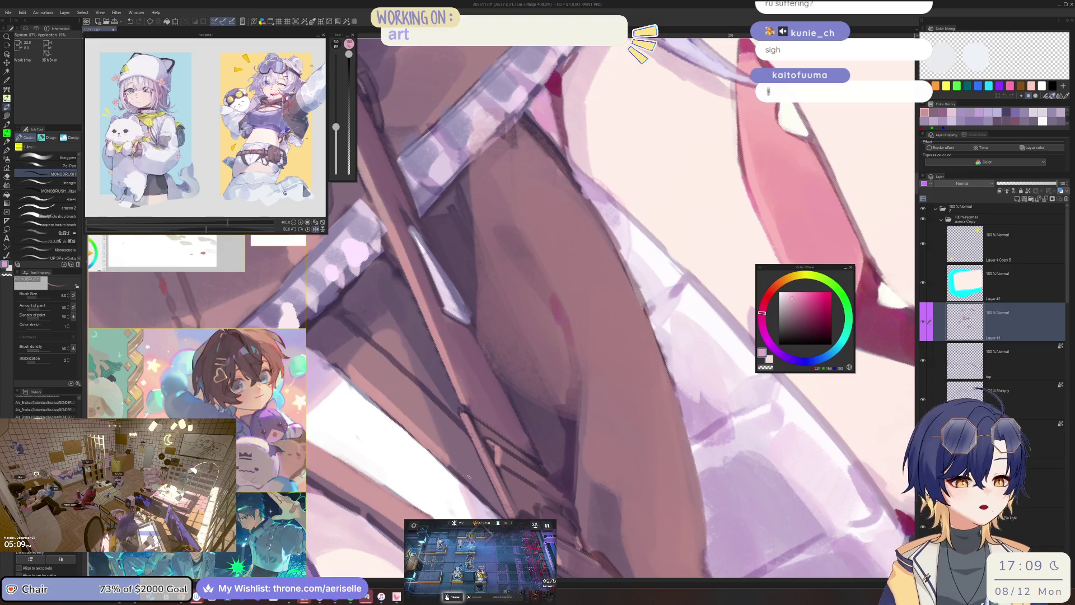
key("ctrl+d")
key("ctrl+alt+0")
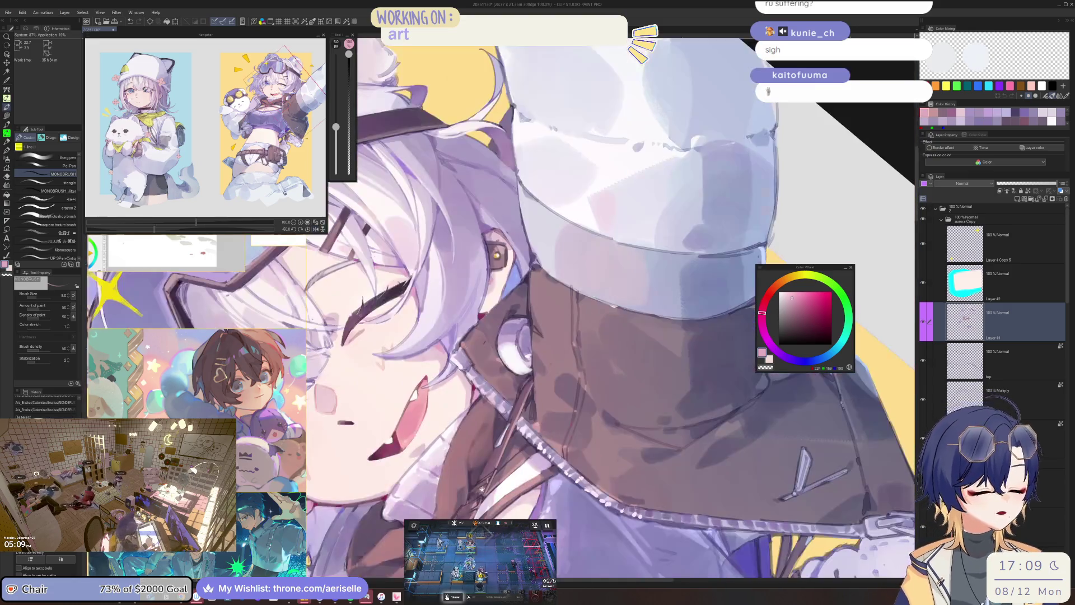
scroll(482, 488, "up", 5)
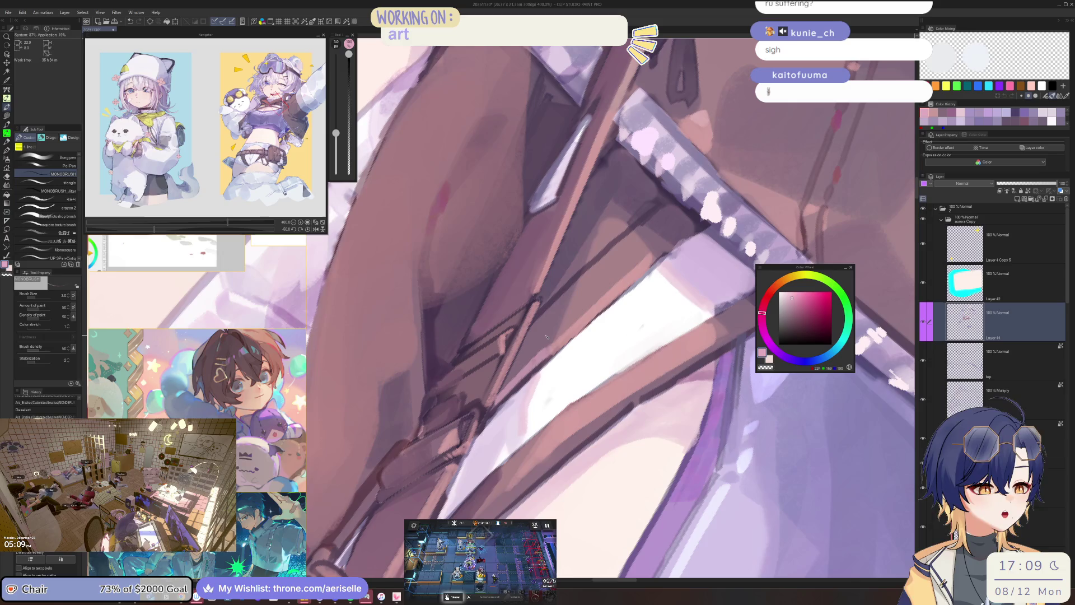
scroll(546, 336, "down", 4)
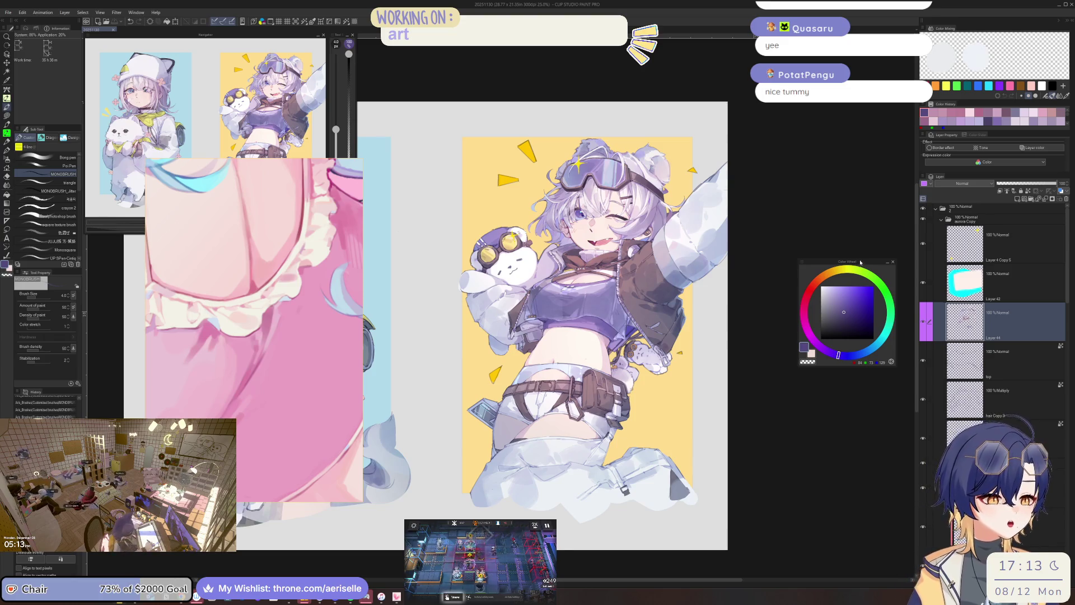
scroll(541, 349, "up", 5)
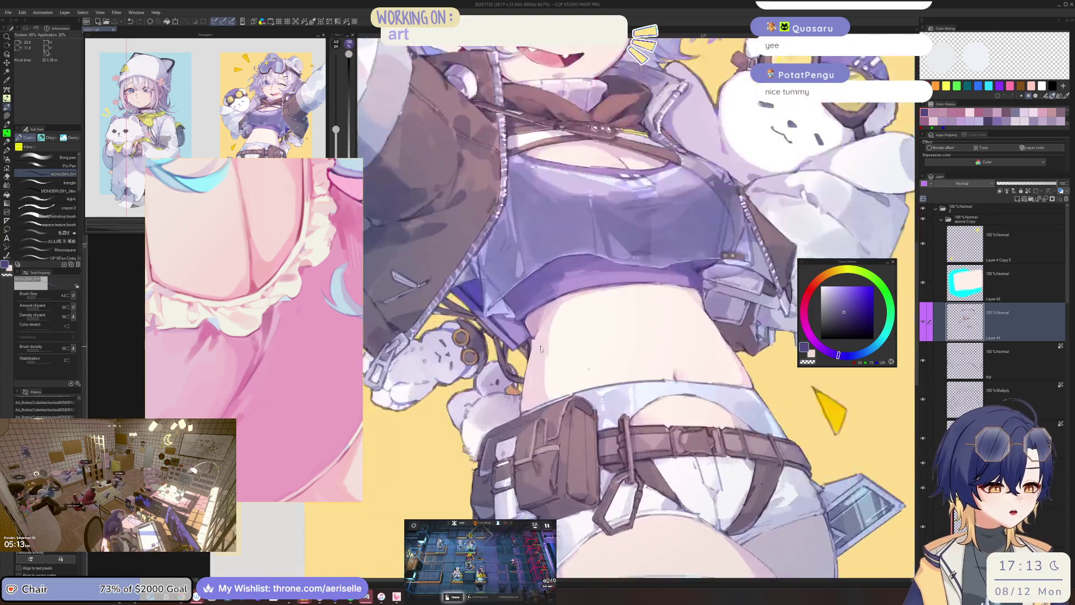
scroll(541, 349, "up", 5)
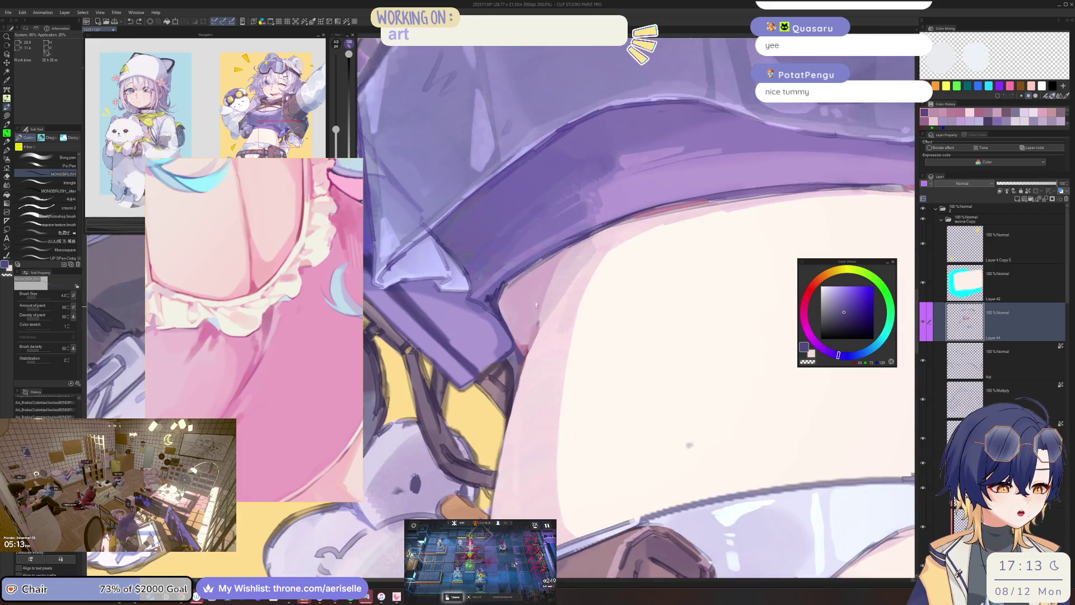
left_click(525, 352, "alt")
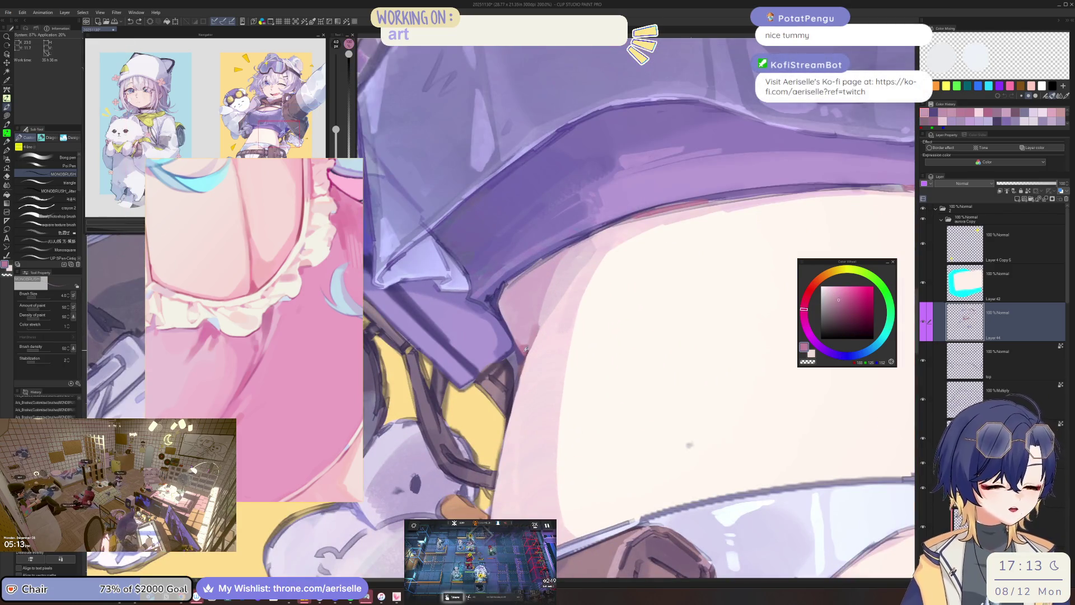
scroll(579, 279, "down", 2)
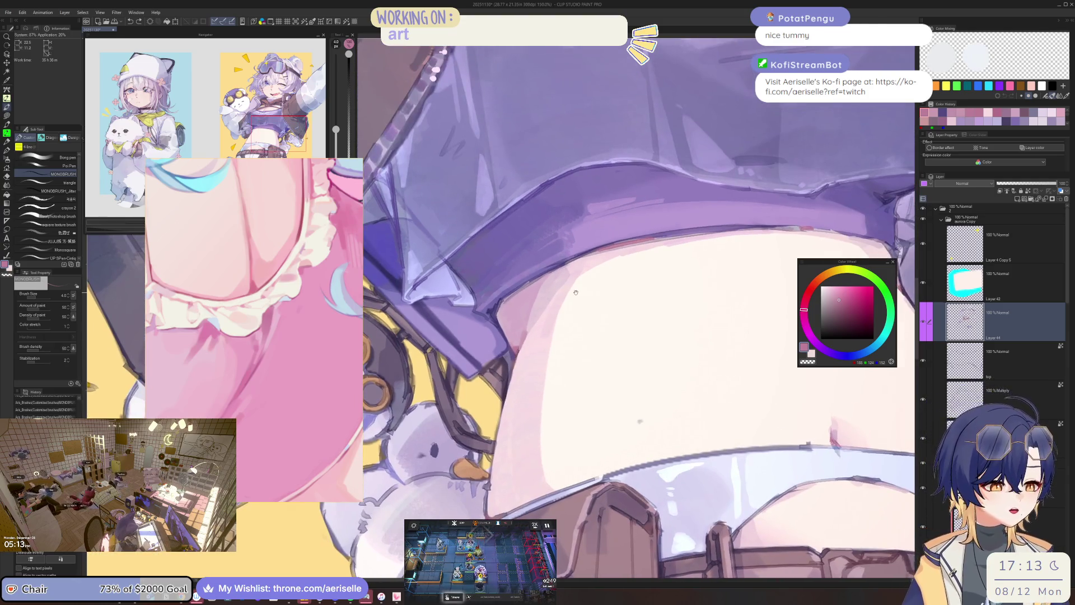
left_click(579, 279, "alt")
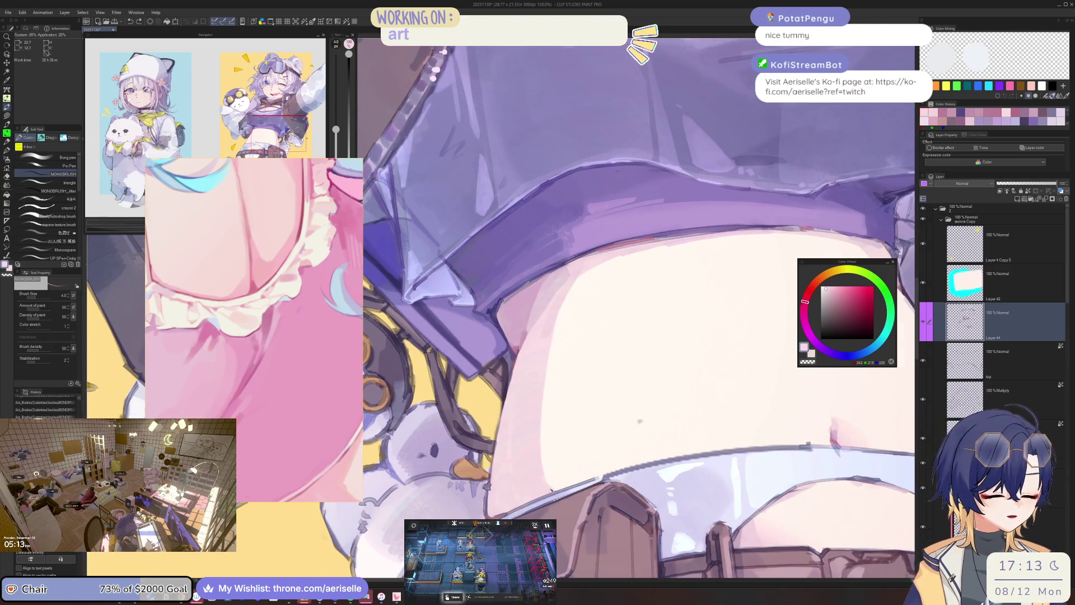
key("ctrl+s")
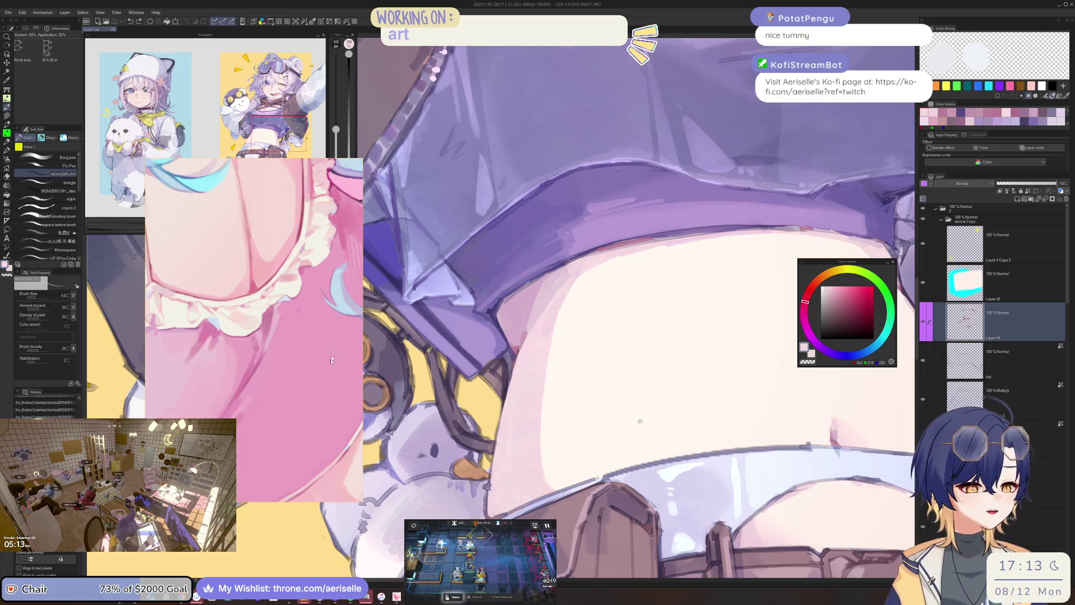
scroll(280, 391, "down", 3)
scroll(275, 395, "down", 3)
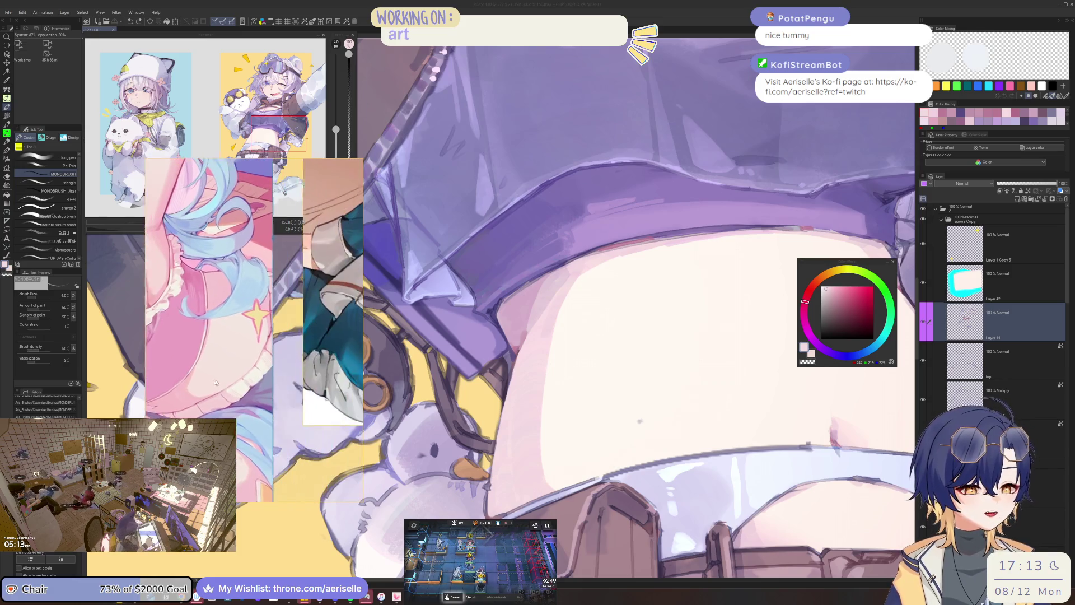
scroll(254, 406, "down", 5)
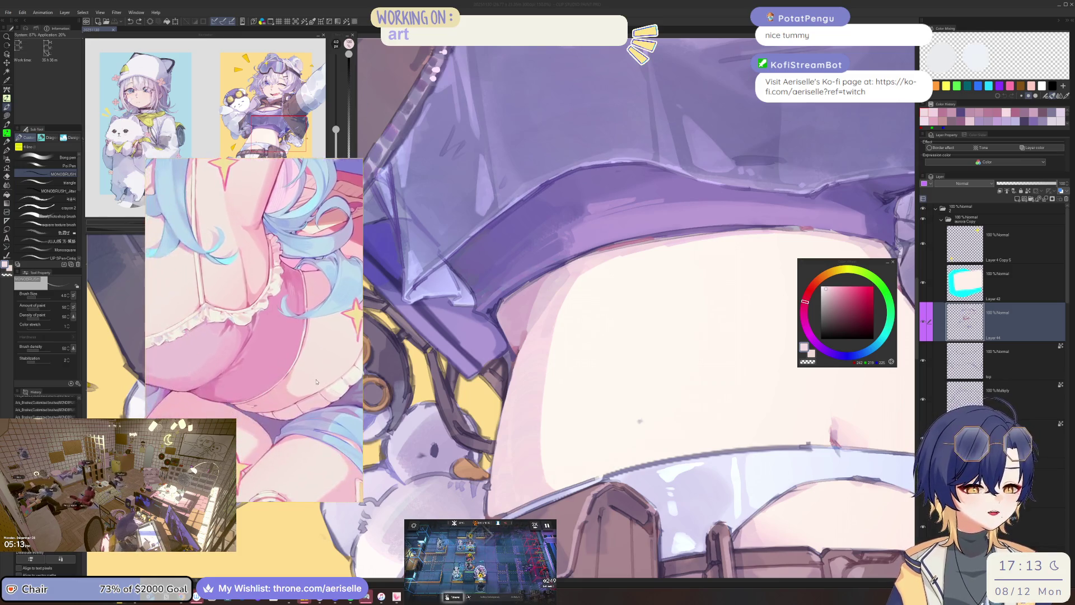
scroll(320, 358, "down", 2)
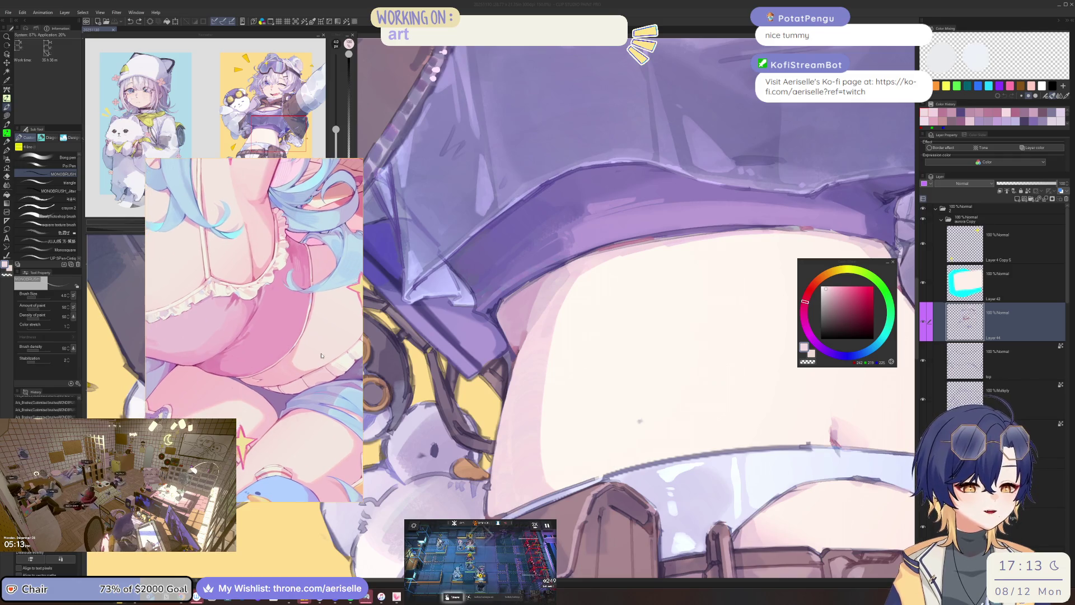
scroll(284, 347, "down", 3)
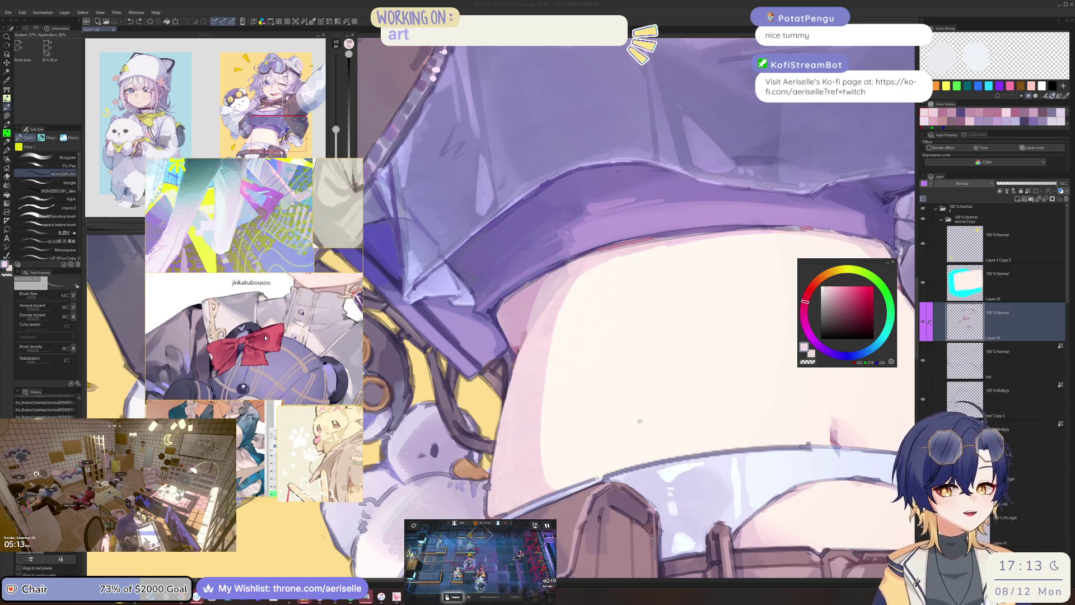
left_click(979, 310)
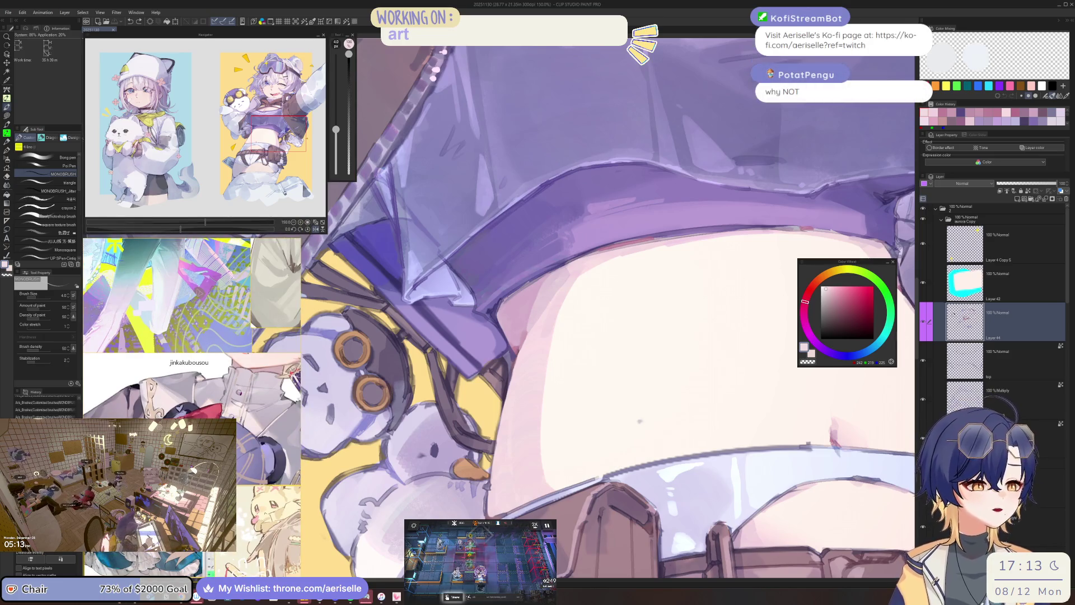
left_click_drag(524, 274, 543, 373)
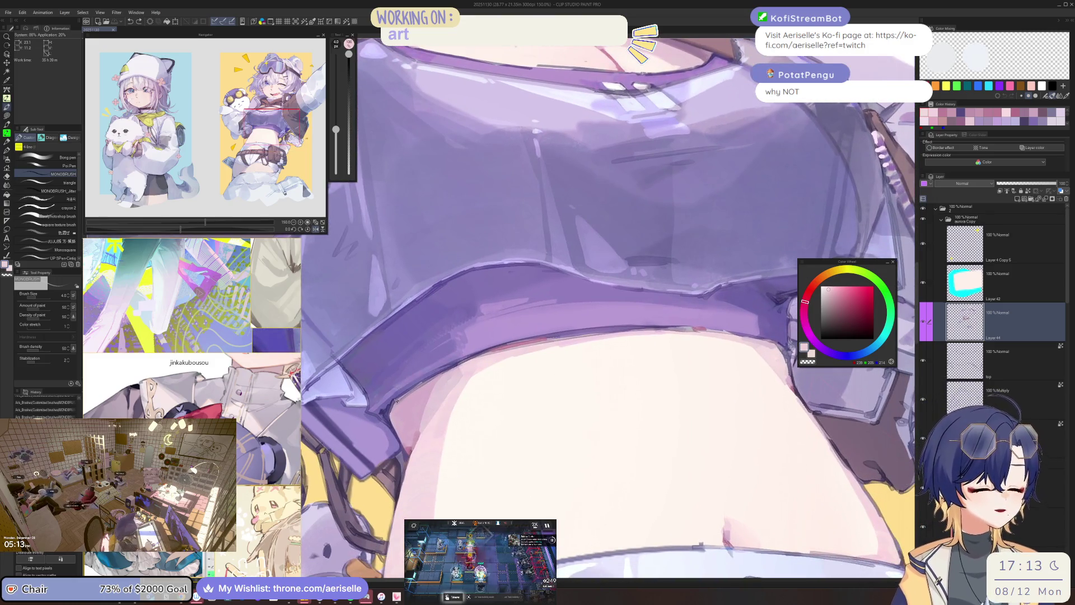
scroll(578, 562, "up", 1)
left_click(578, 561)
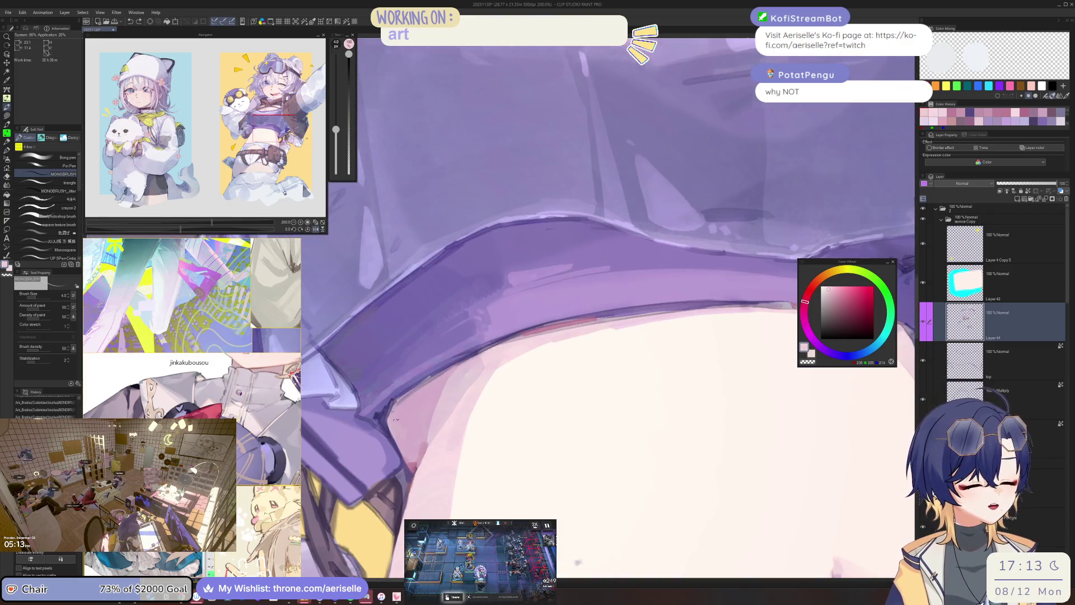
left_click(832, 280)
mouse_move(832, 280)
left_mouse_down()
mouse_move(557, 437)
mouse_move(559, 446)
mouse_move(525, 343)
left_mouse_up()
scroll(526, 344, "up", 4)
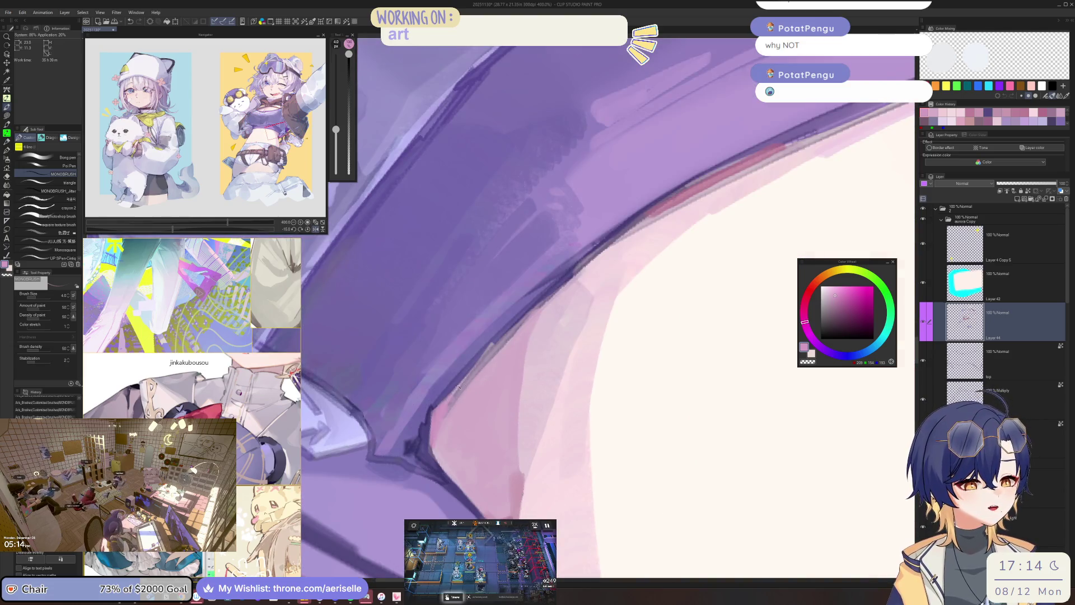
scroll(471, 370, "down", 6)
mouse_move(480, 354)
left_mouse_down()
mouse_move(480, 365)
mouse_move(511, 365)
left_mouse_up()
scroll(480, 371, "up", 3)
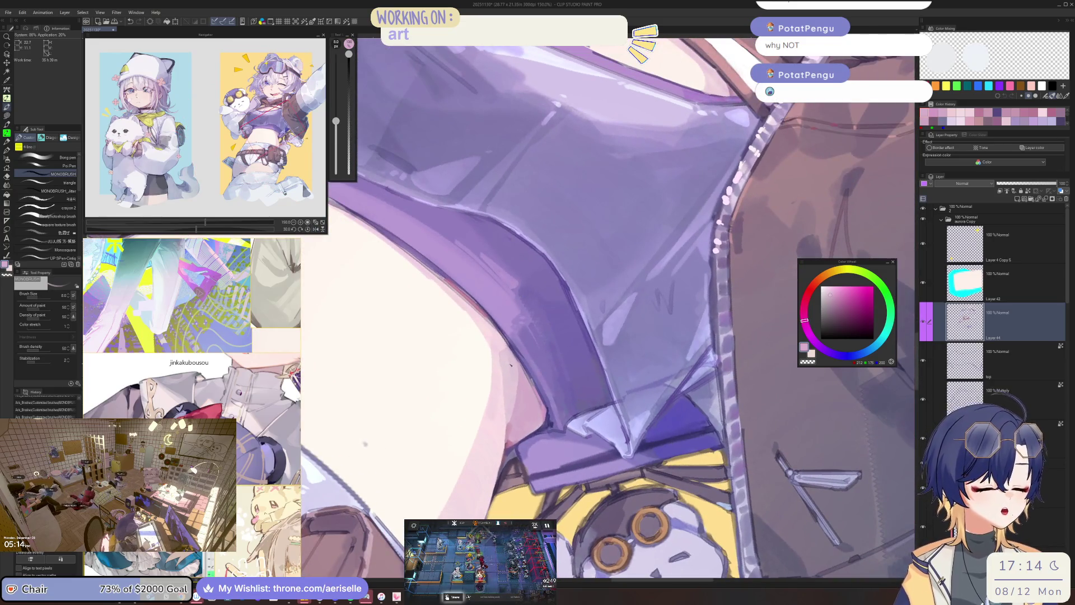
key("bracketright")
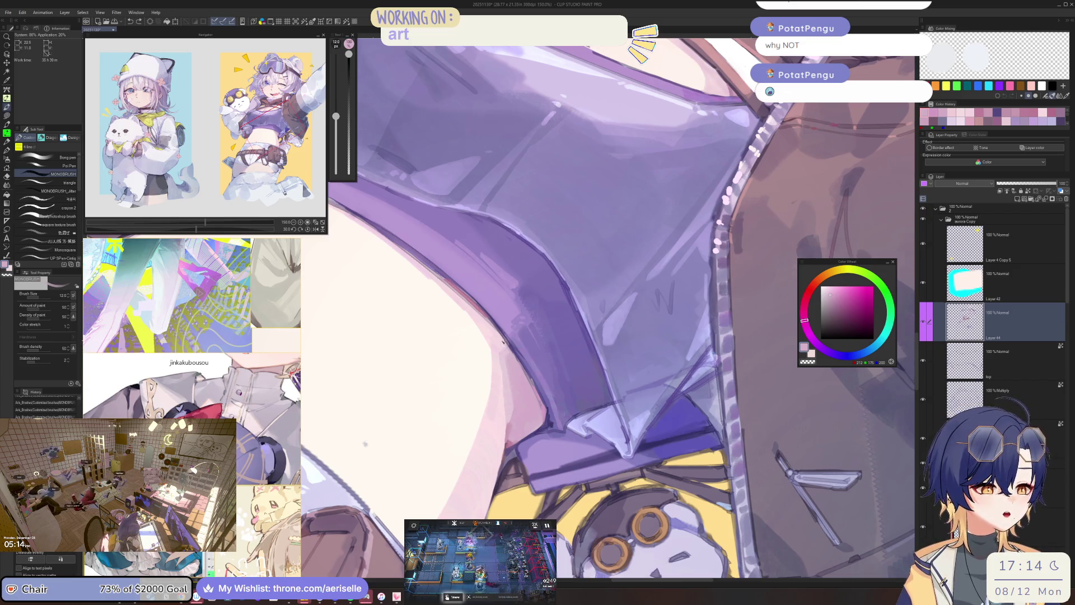
key("bracketleft")
left_click_drag(507, 388, 513, 415)
scroll(508, 400, "down", 3)
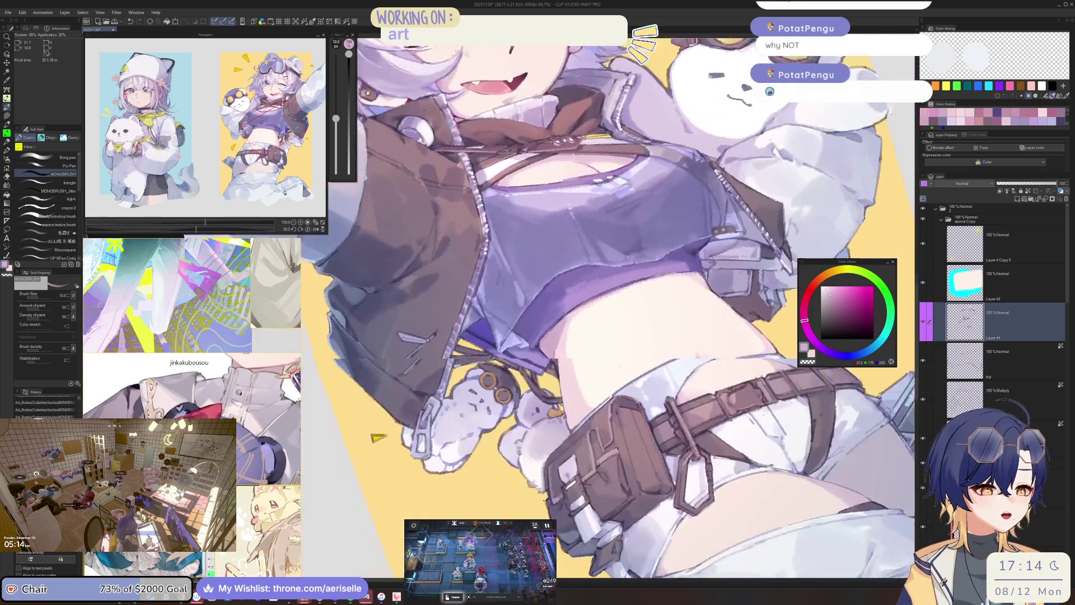
scroll(559, 340, "up", 5)
key("bracketleft")
key("bracketleft")
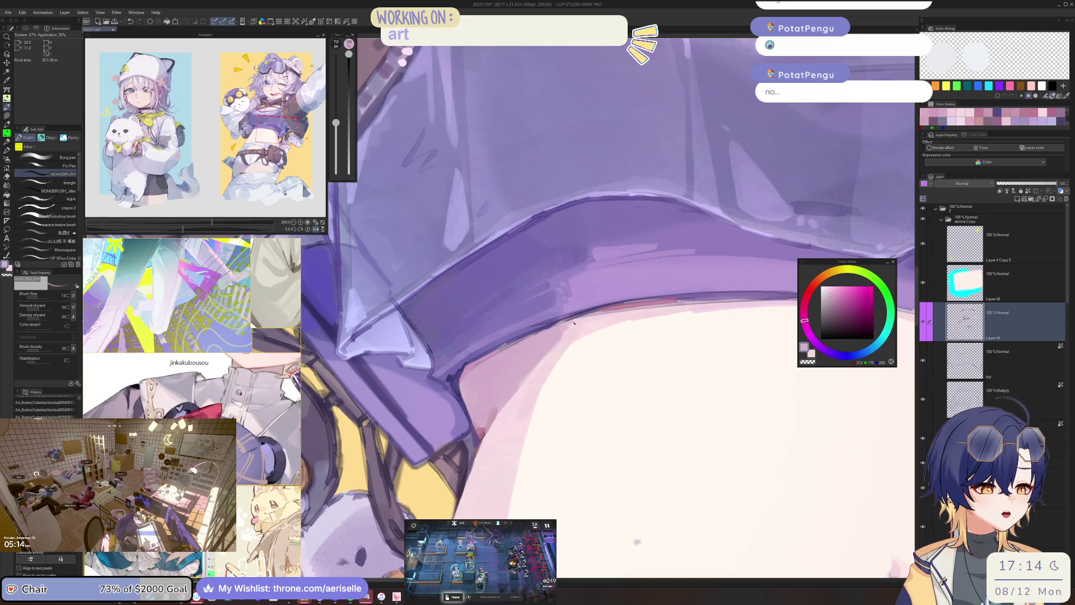
scroll(562, 336, "down", 3)
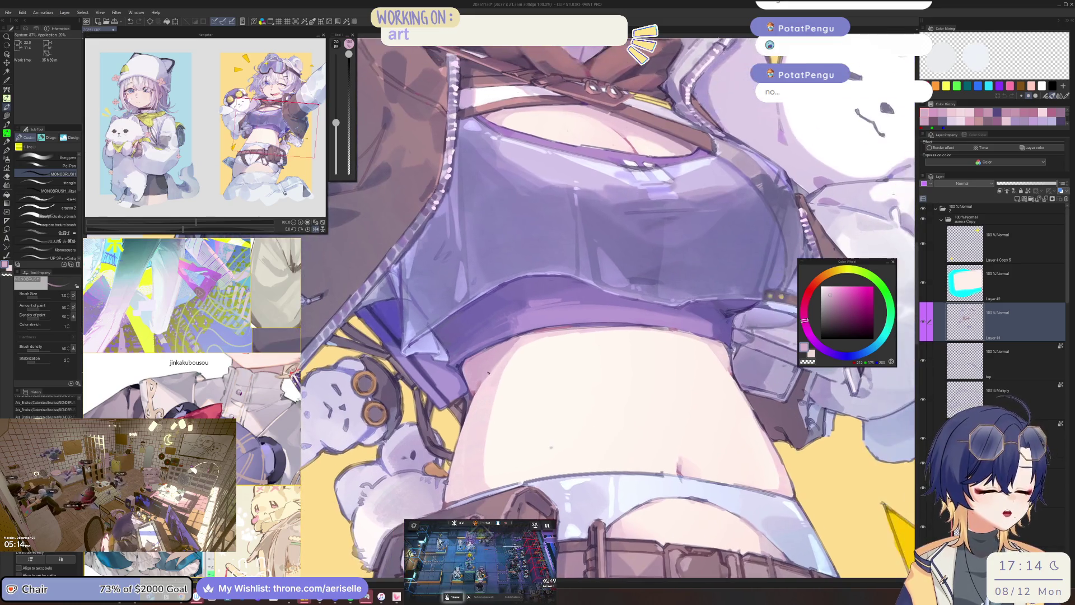
scroll(497, 369, "up", 2)
left_click(505, 355, "alt")
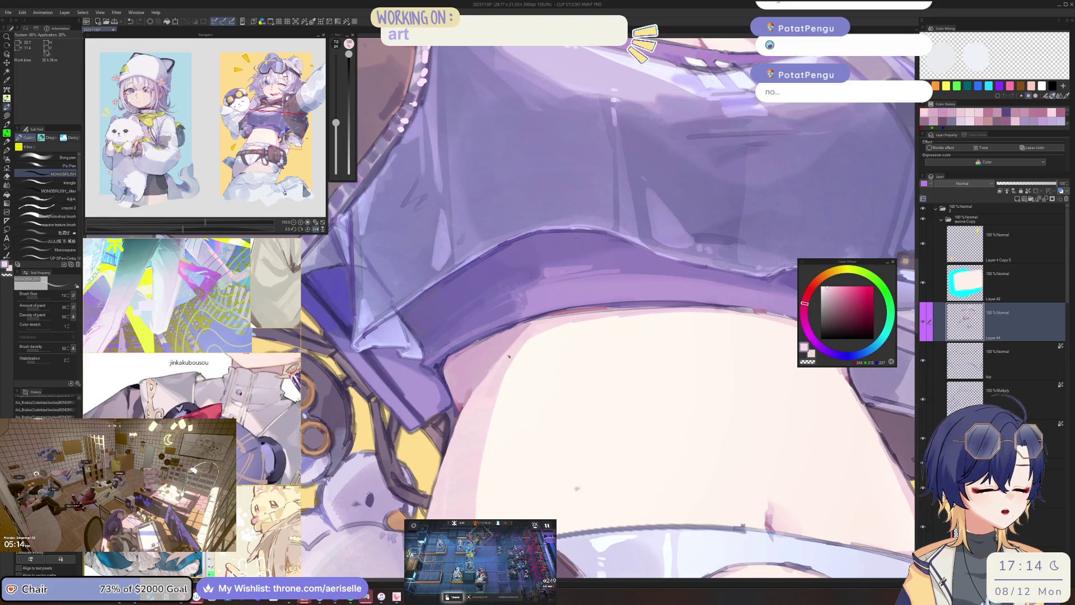
scroll(507, 357, "down", 5)
key("h")
key("h")
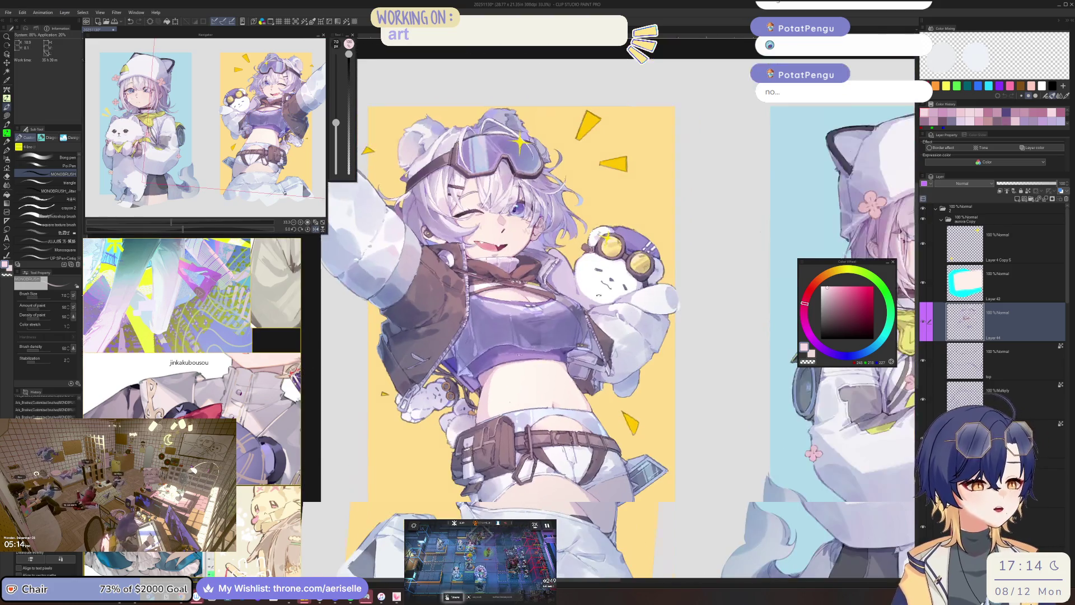
key("minus")
scroll(518, 368, "up", 4)
left_click_drag(574, 284, 601, 309)
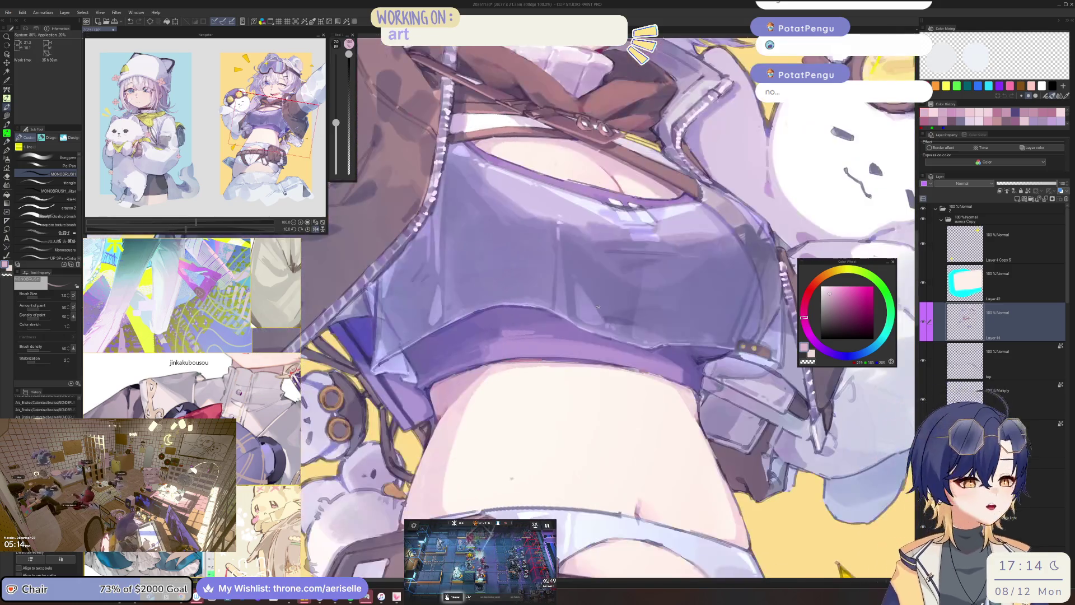
scroll(601, 309, "up", 5)
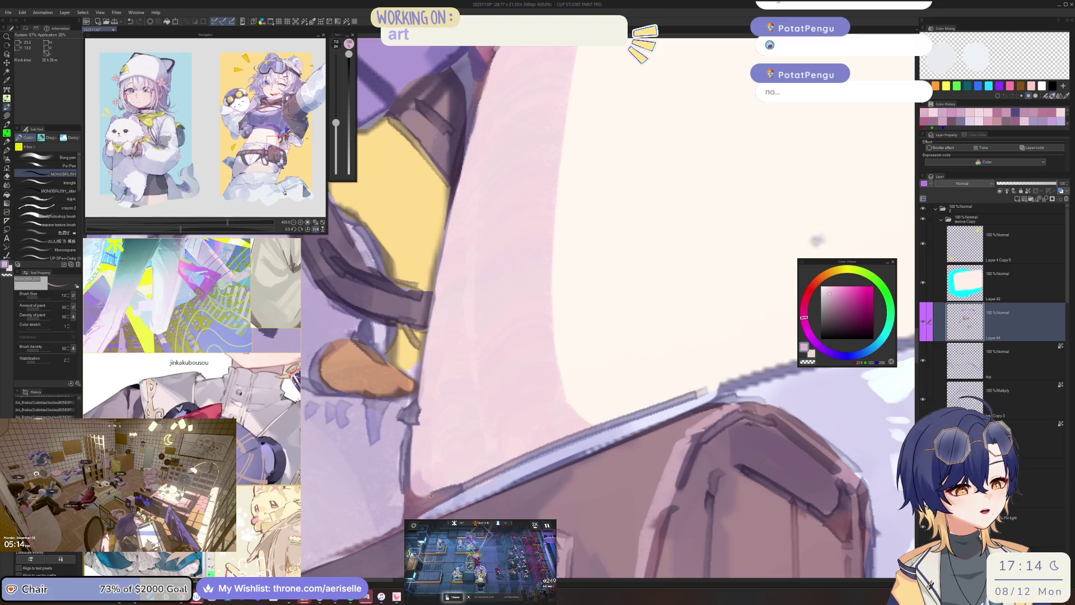
scroll(447, 486, "down", 5)
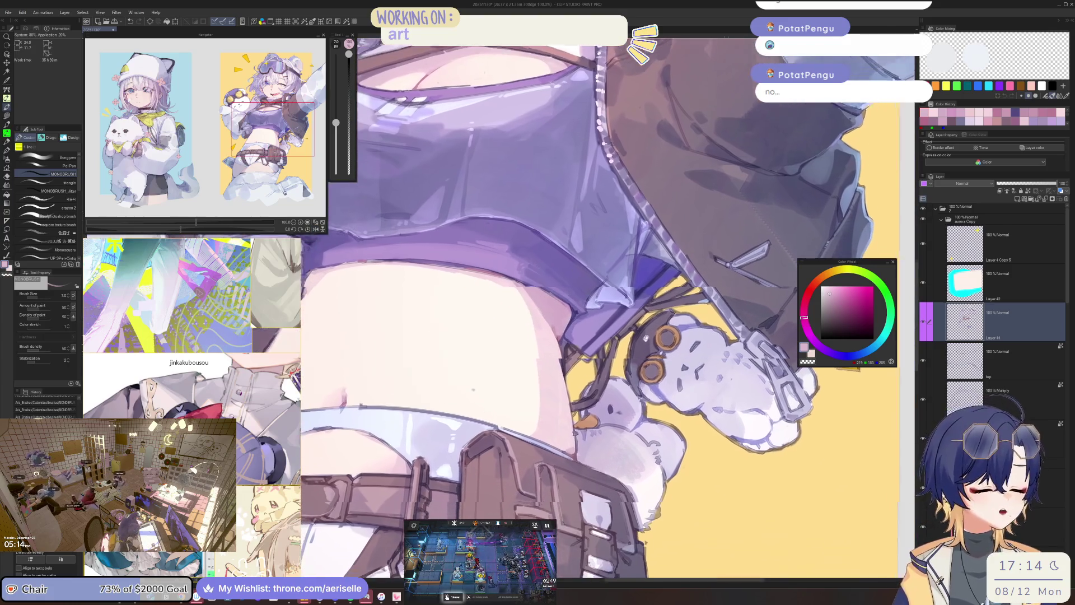
Choose white as the fill colour and switch to the lasso fill tool.
left_click(500, 383, "alt")
key("u")
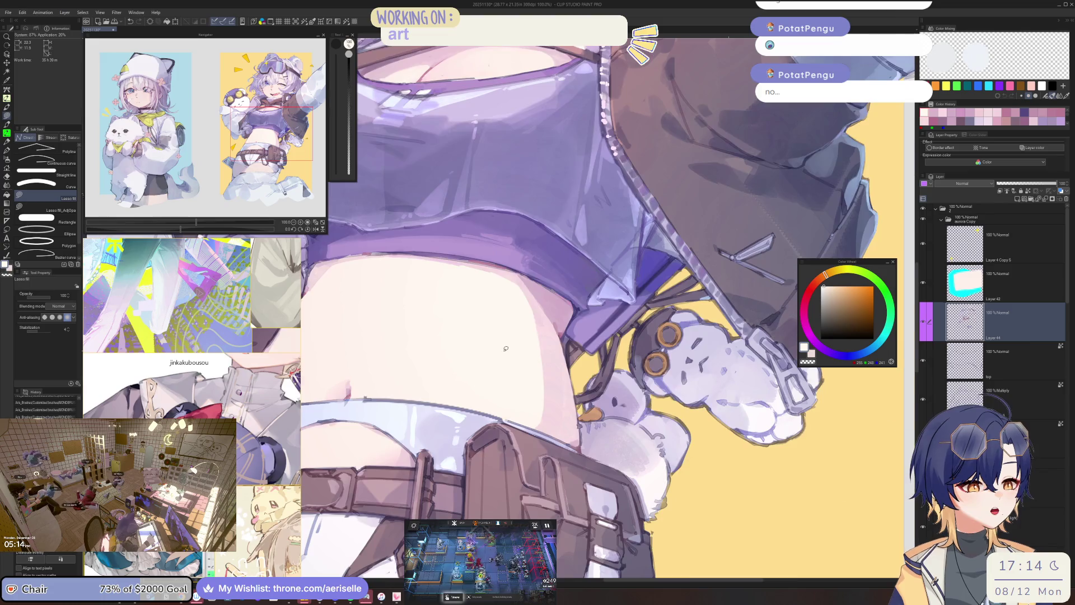
scroll(664, 320, "down", 3)
left_click_drag(664, 319, 667, 325)
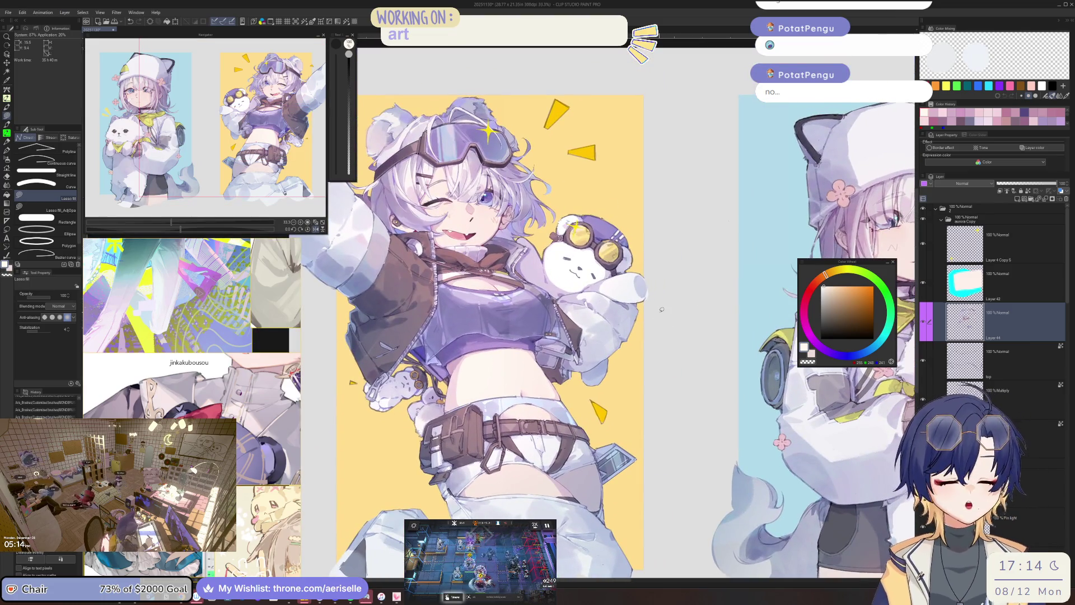
scroll(525, 393, "up", 5)
Lasso-select a thin strip along the belly line, then deselect and return to the brush.
key("m")
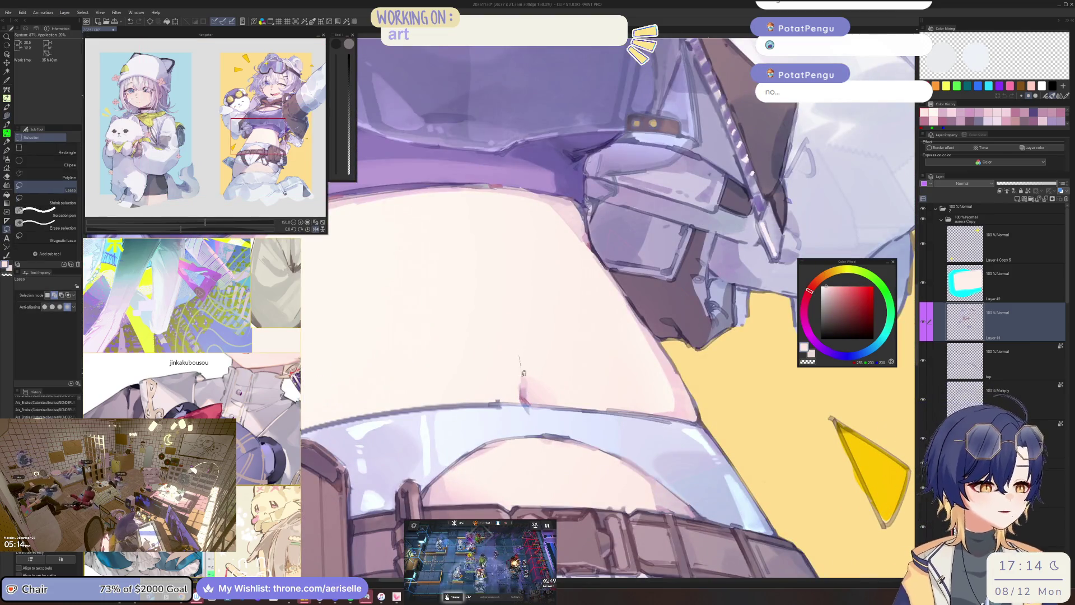
left_click_drag(526, 382, 523, 388)
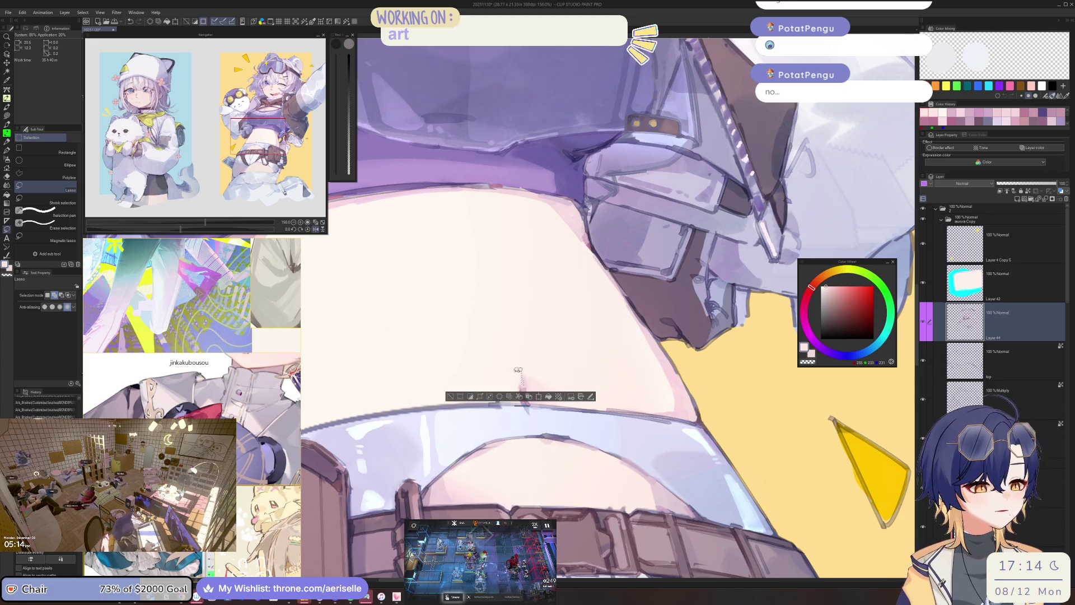
key("ctrl+d")
key("b")
Rotate the view to the belt and pick a pinker skin tone on the colour wheel.
left_click_drag(524, 371, 618, 272)
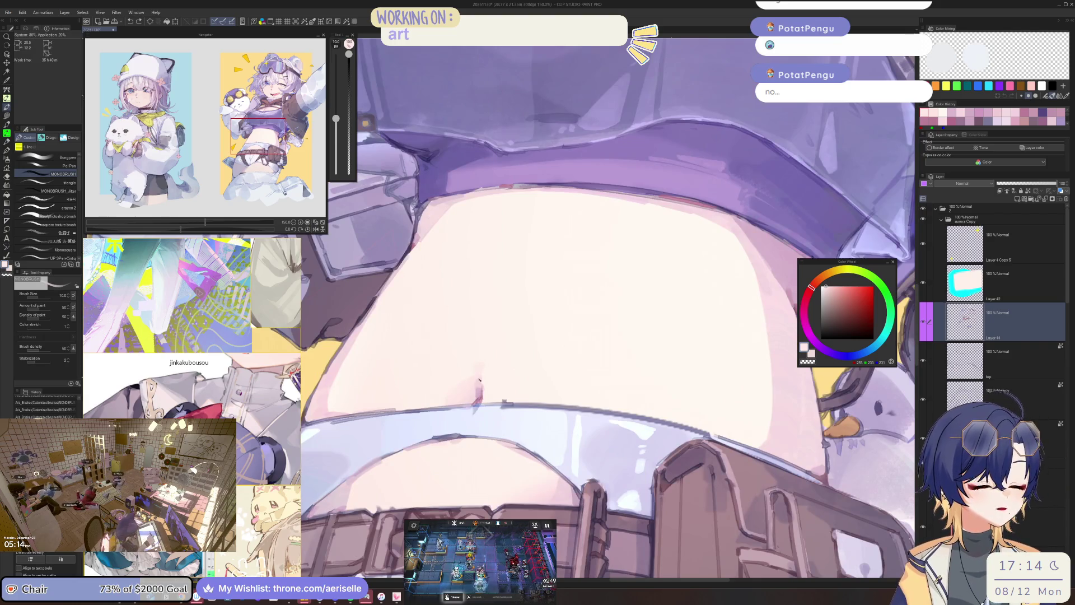
scroll(531, 298, "down", 3)
left_click_drag(532, 298, 541, 381)
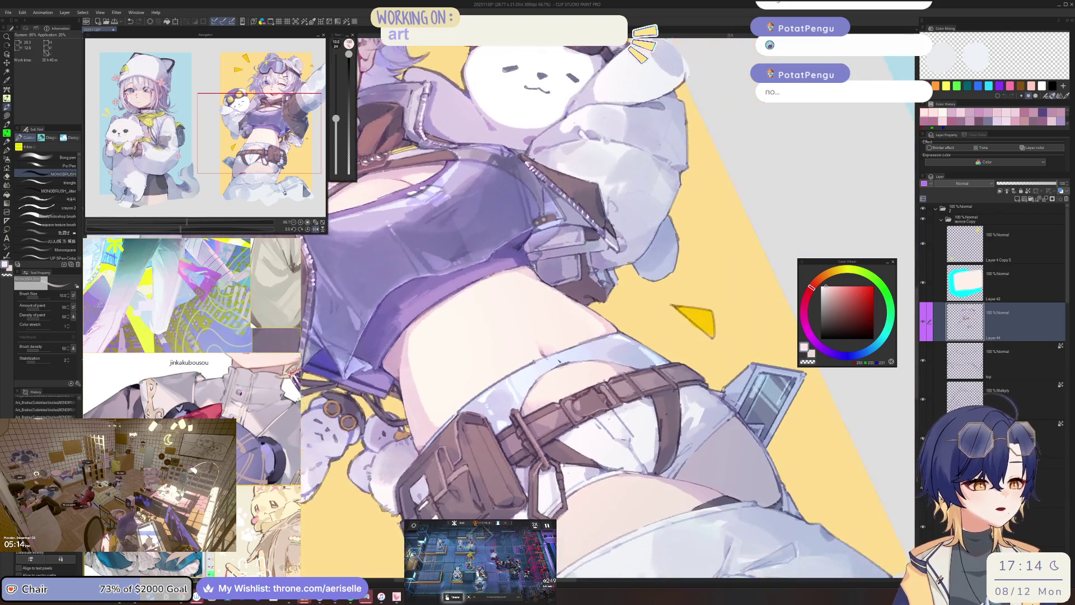
scroll(541, 381, "up", 3)
left_click(536, 359, "alt")
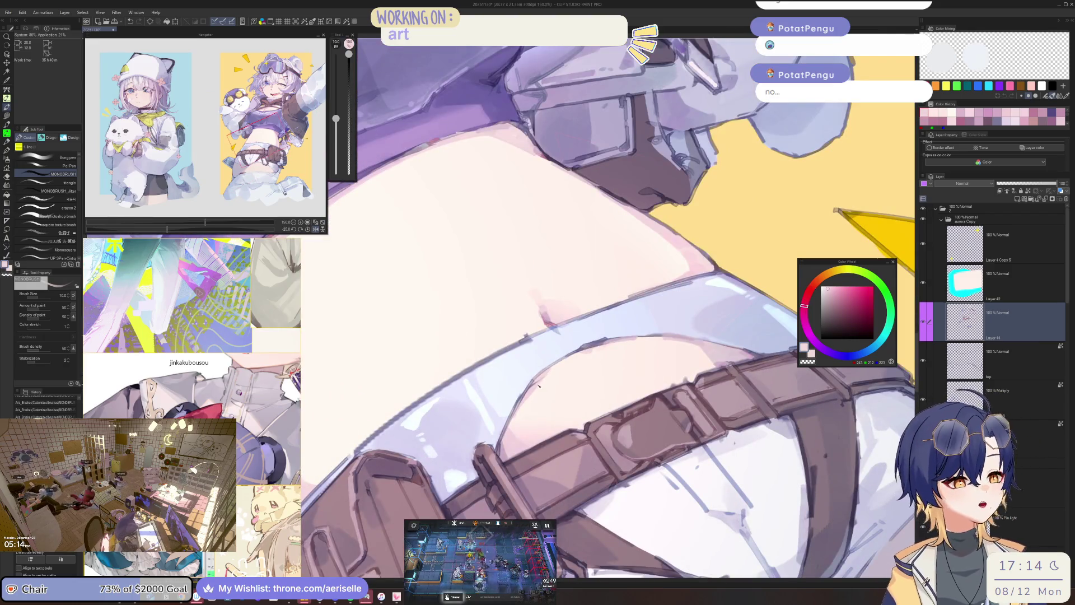
left_click_drag(537, 382, 556, 327)
scroll(489, 357, "up", 2)
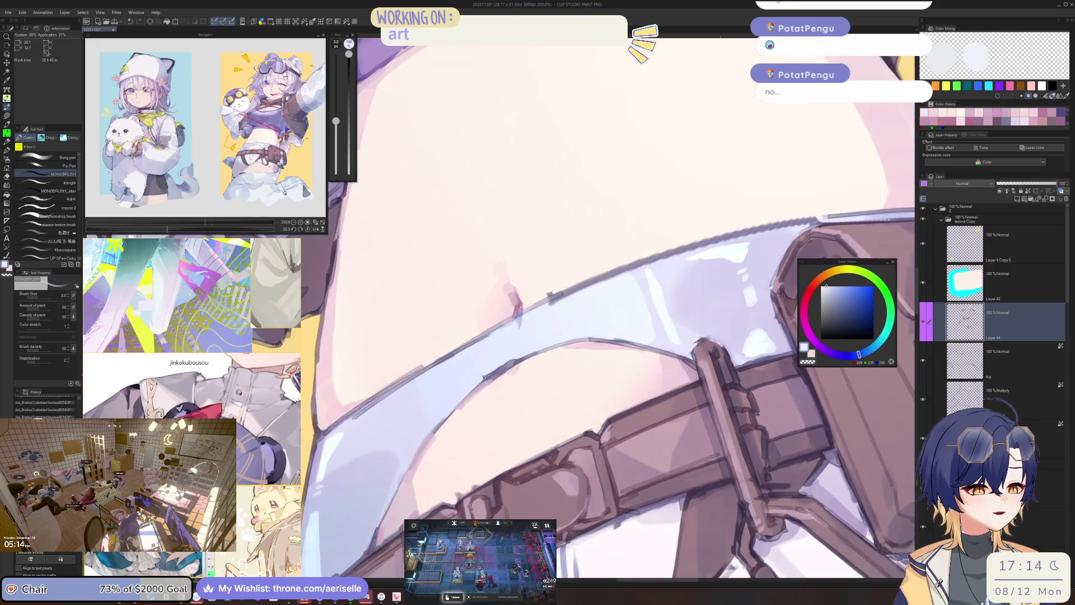
Choose a bluer pale colour and try strokes along the strap, undoing them.
left_click(834, 286)
key("h")
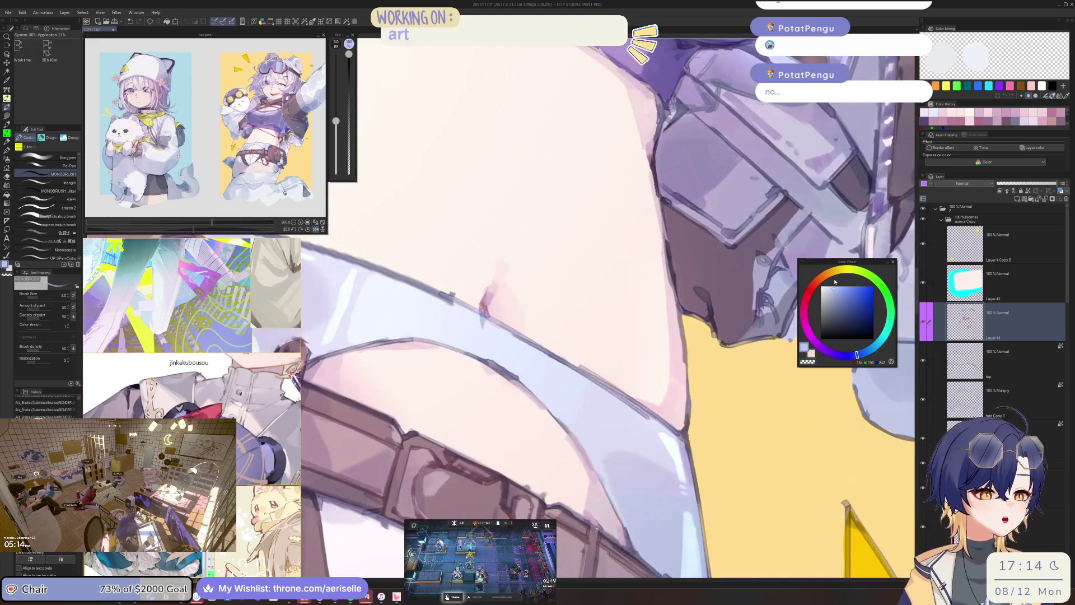
key("asciicircum")
key("asciicircum")
key("asciicircum")
key("bracketright")
key("bracketright")
key("bracketright")
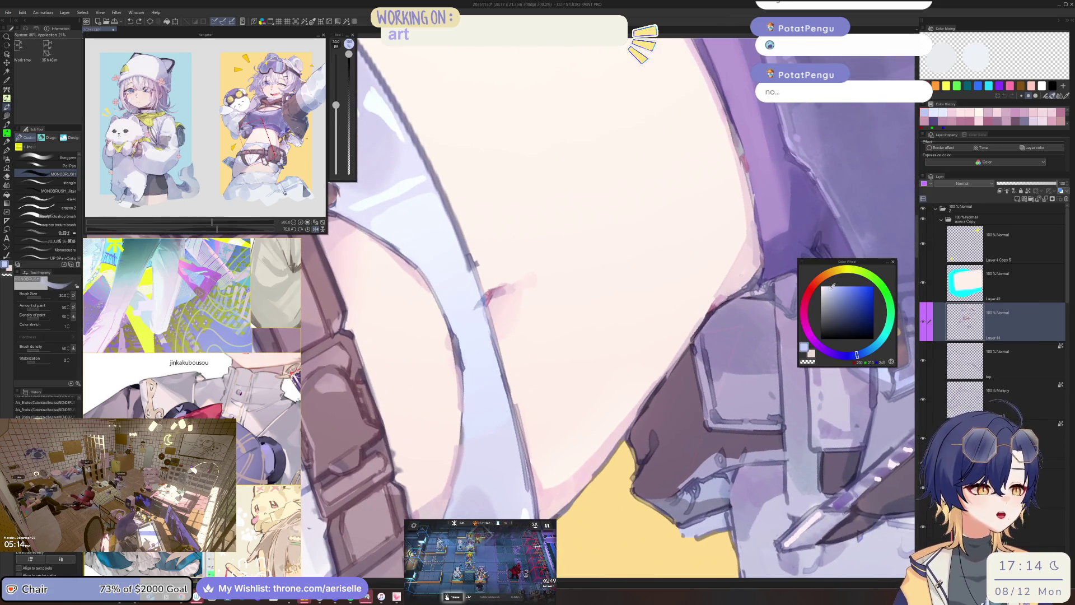
left_click_drag(472, 335, 485, 421)
key("ctrl+z")
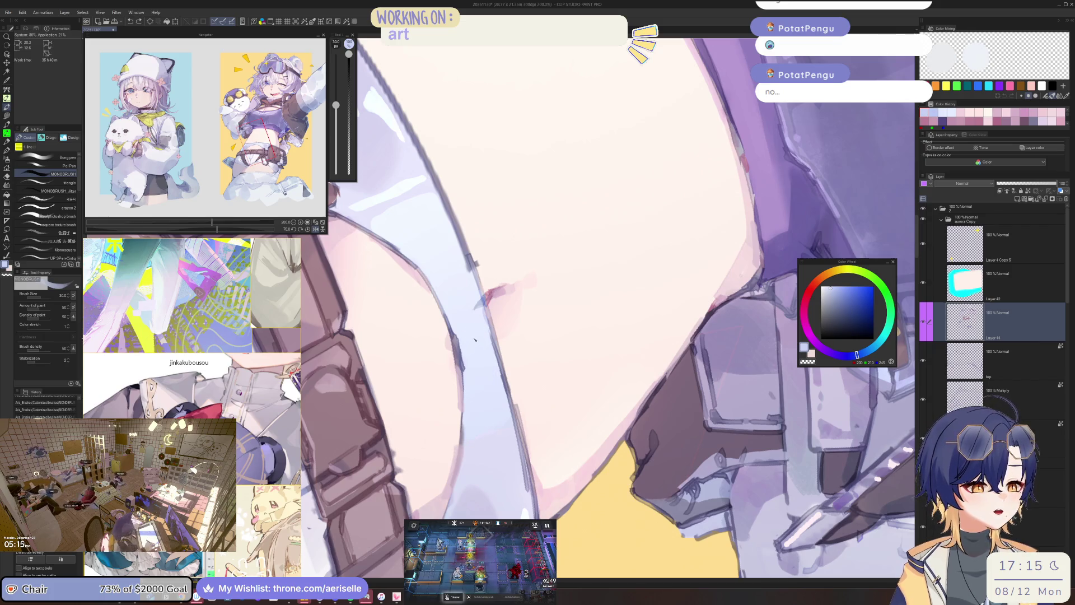
key("minus")
key("minus")
key("minus")
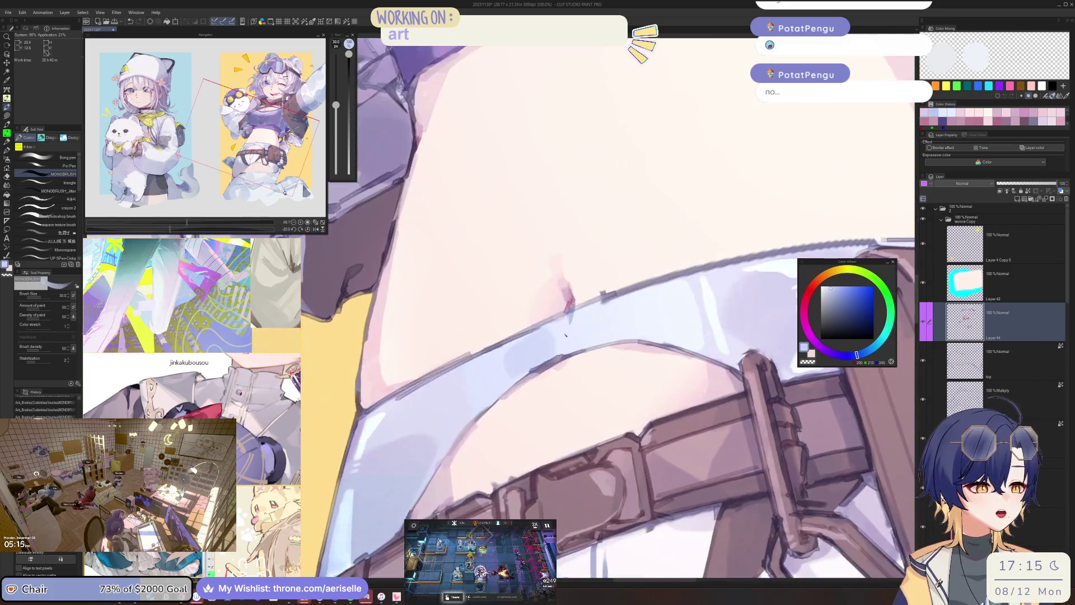
key("bracketleft")
key("bracketleft")
key("bracketleft")
mouse_move(566, 344)
left_mouse_down()
mouse_move(607, 263)
mouse_move(582, 282)
mouse_move(541, 392)
left_mouse_up()
key("ctrl+z")
Paint a short stroke on the shorts, adjusting brush size and the view around the belt.
key("bracketright")
key("bracketright")
left_click_drag(532, 303, 535, 343)
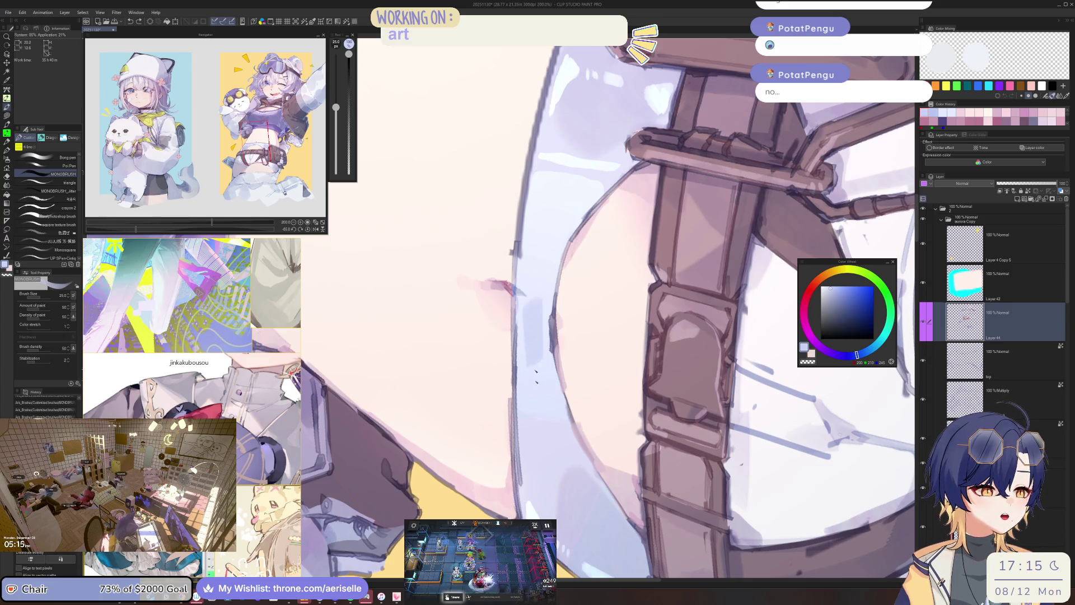
key("ctrl+minus")
key("ctrl+minus")
key("ctrl+minus")
left_click_drag(605, 243, 588, 263)
key("bracketright")
key("bracketright")
key("bracketright")
left_click_drag(538, 308, 570, 329)
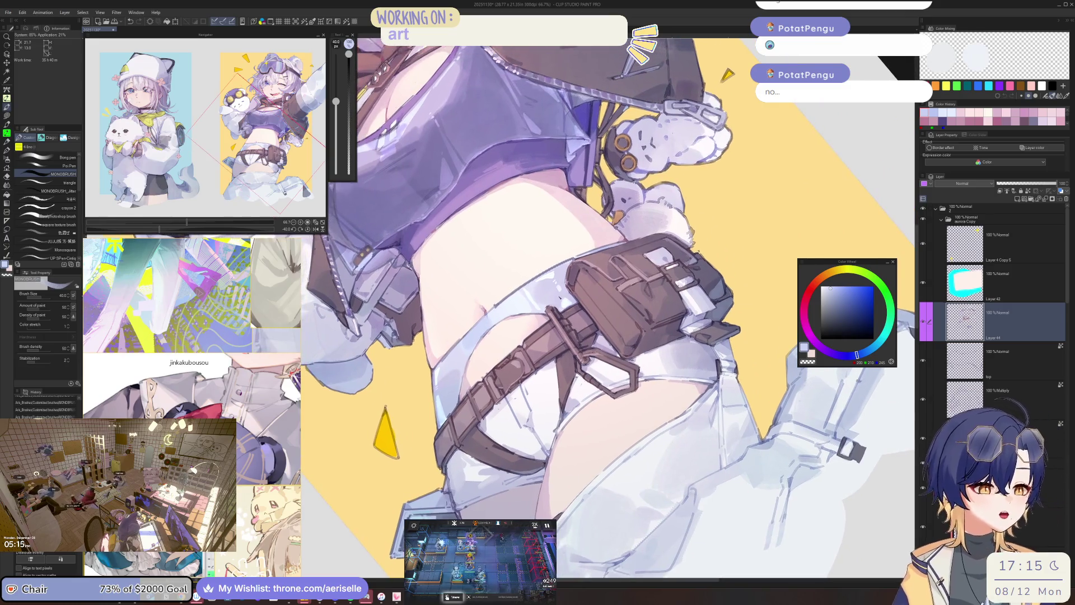
key("ctrl+plus")
key("ctrl+plus")
key("ctrl+plus")
mouse_move(441, 381)
left_mouse_down()
mouse_move(589, 301)
mouse_move(453, 370)
mouse_move(469, 316)
left_mouse_up()
key("bracketright")
key("ctrl+minus")
key("ctrl+minus")
key("ctrl+minus")
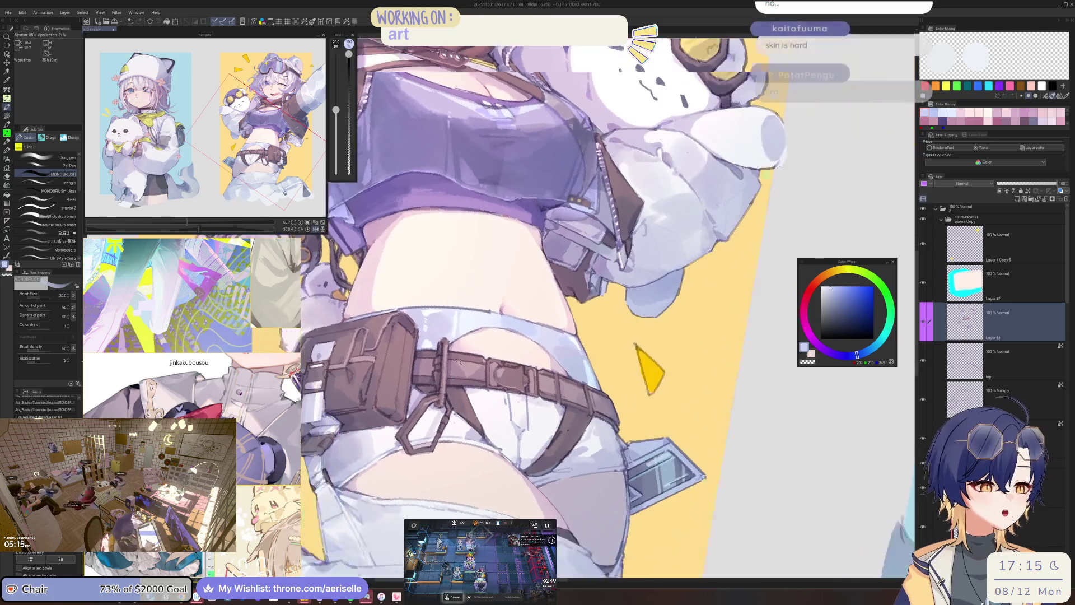
key("ctrl+plus")
key("ctrl+plus")
key("ctrl+plus")
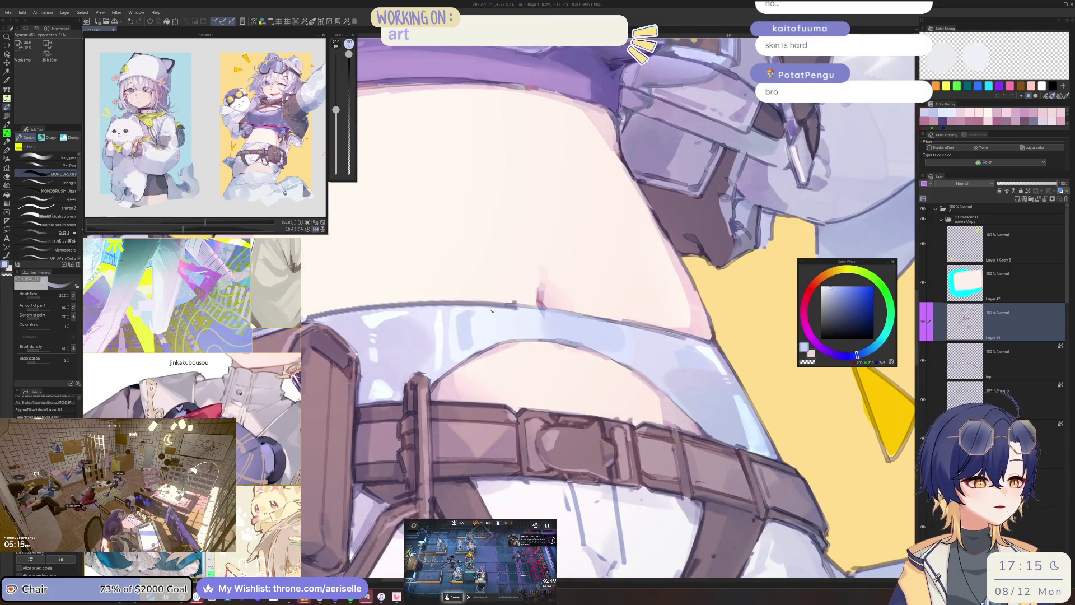
left_click_drag(457, 347, 451, 349)
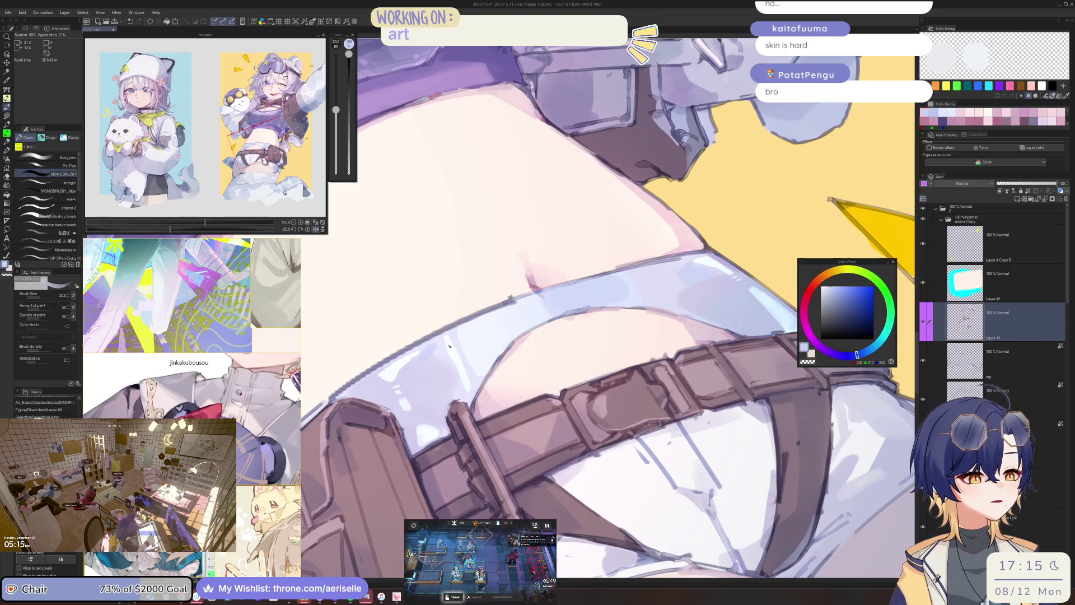
Sample the shorts' lavender, deepen it slightly, and paint shading at brush size 25.
left_click(435, 368, "alt")
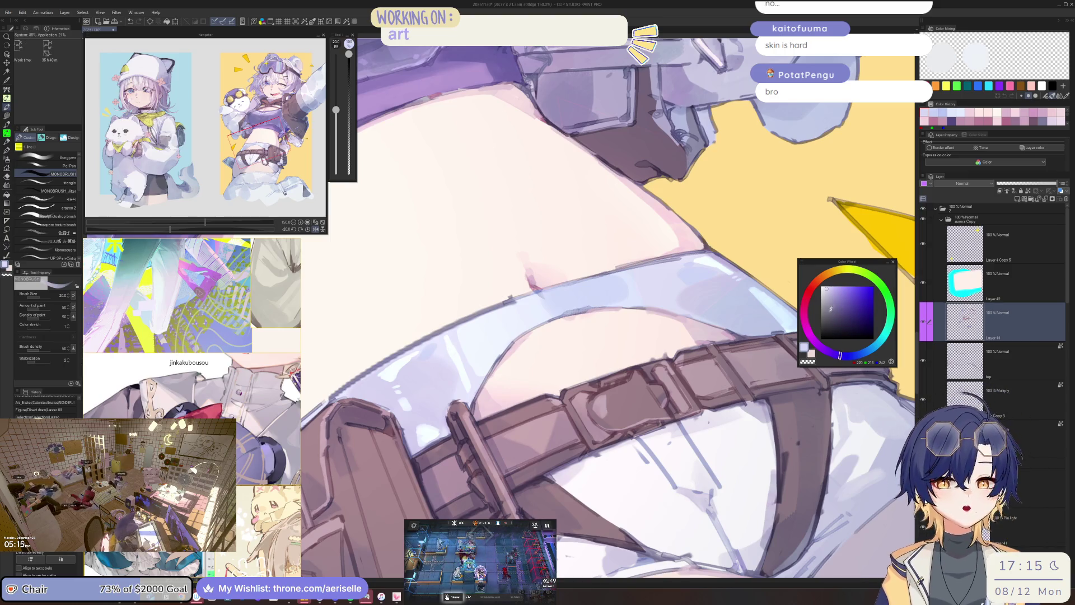
left_click(831, 286)
key("bracketright")
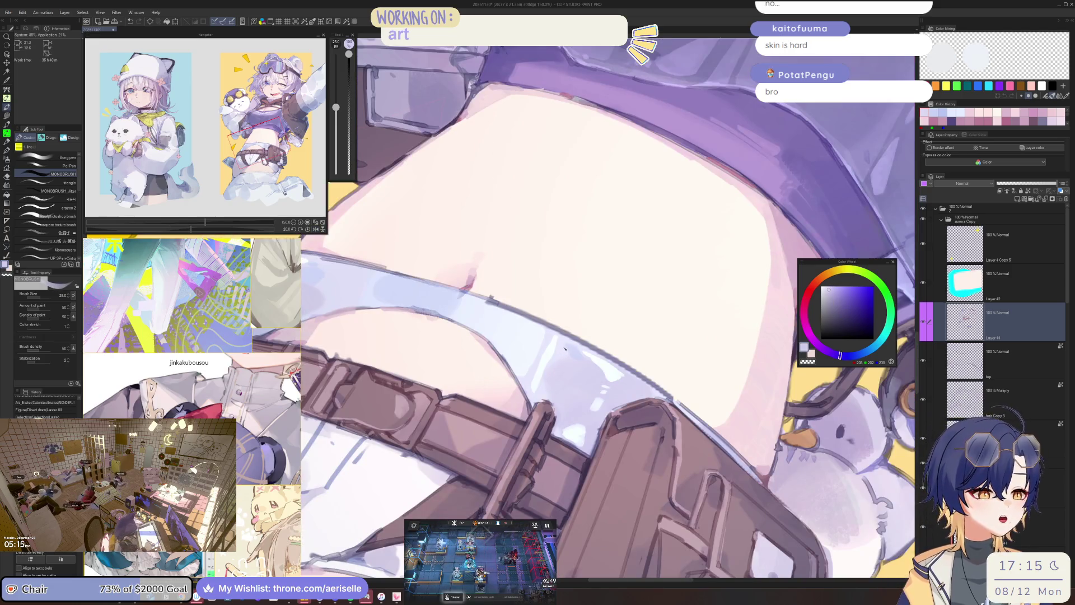
left_click(575, 348)
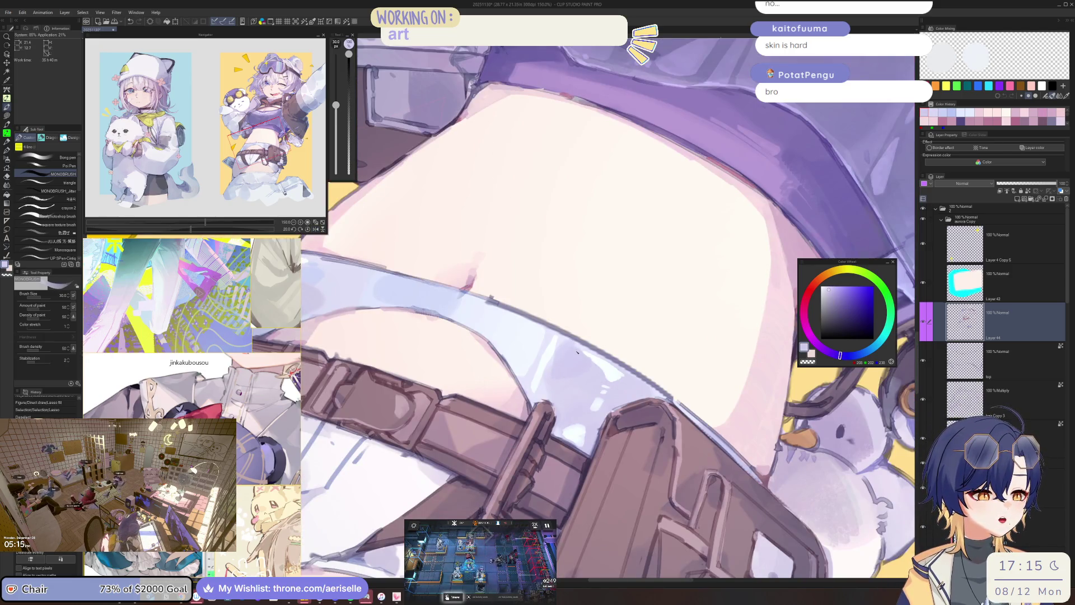
scroll(577, 353, "down", 3)
scroll(578, 350, "up", 2)
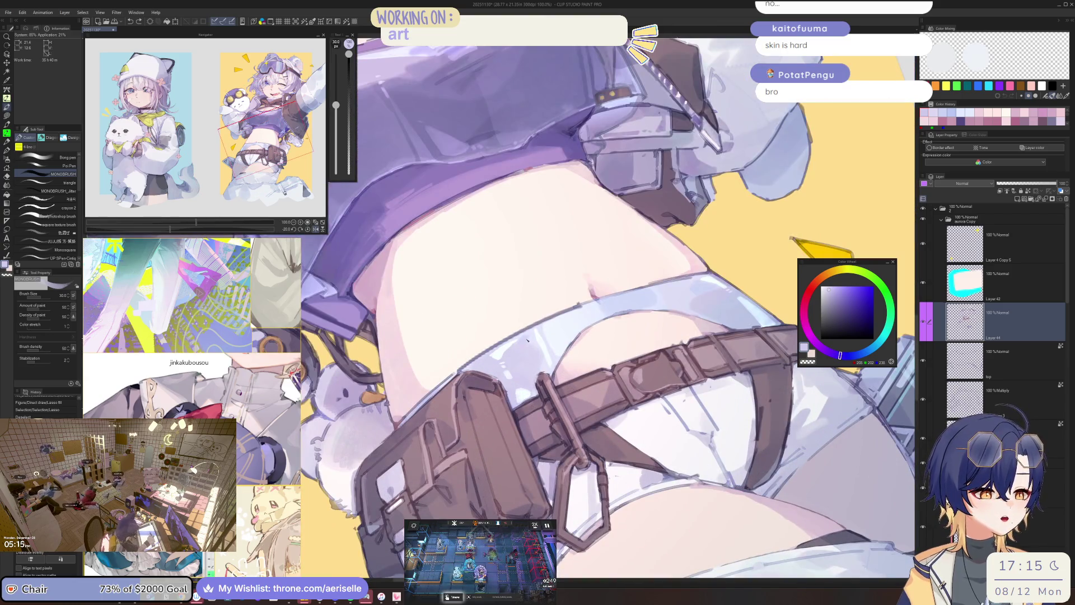
key("minus")
scroll(541, 334, "up", 1)
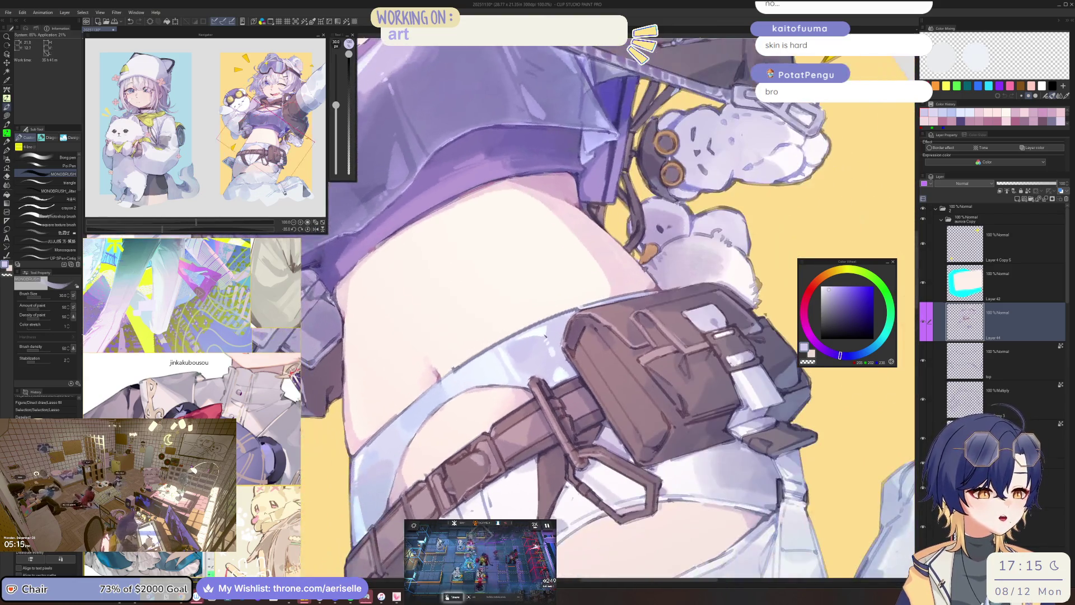
key("asciicircum")
key("asciicircum")
scroll(560, 319, "down", 1)
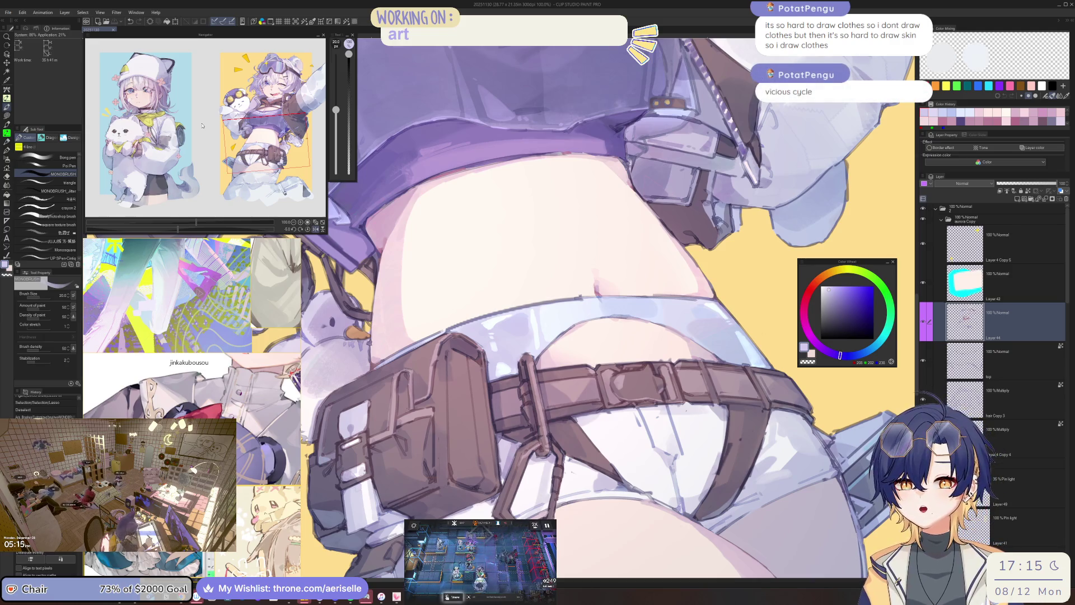
left_click(8, 12)
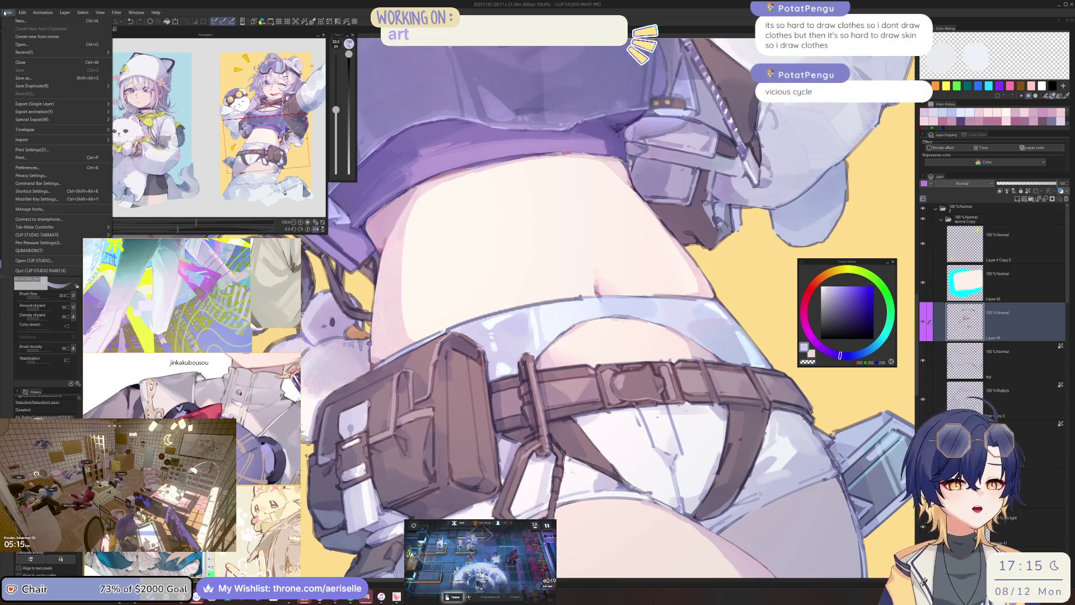
Open the Rafayel_Aeri_FINAL illustration from the Open dialog.
left_click(26, 45)
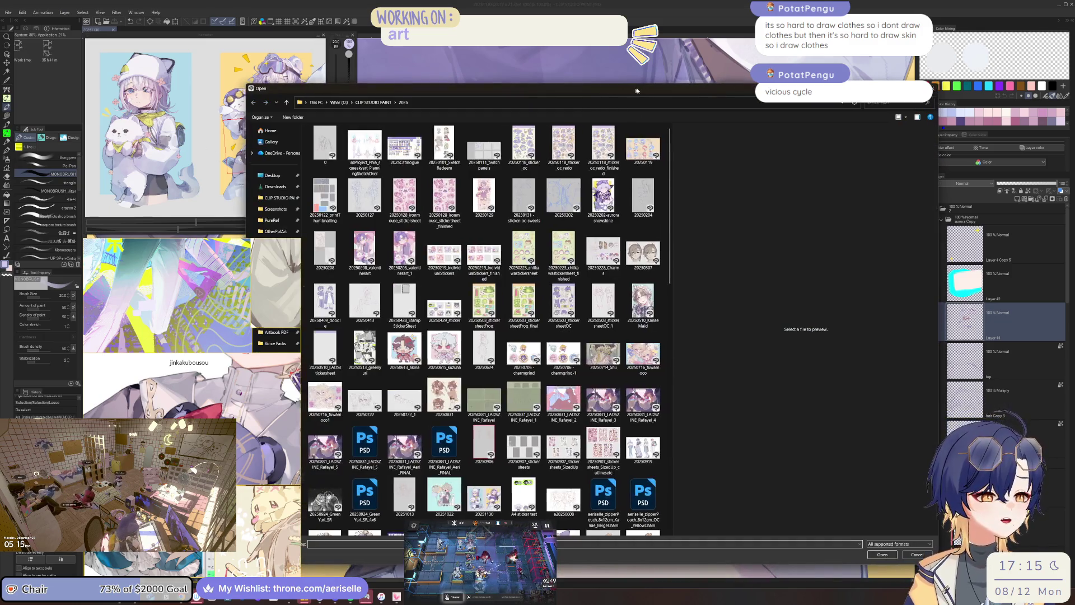
left_click_drag(633, 91, 687, 90)
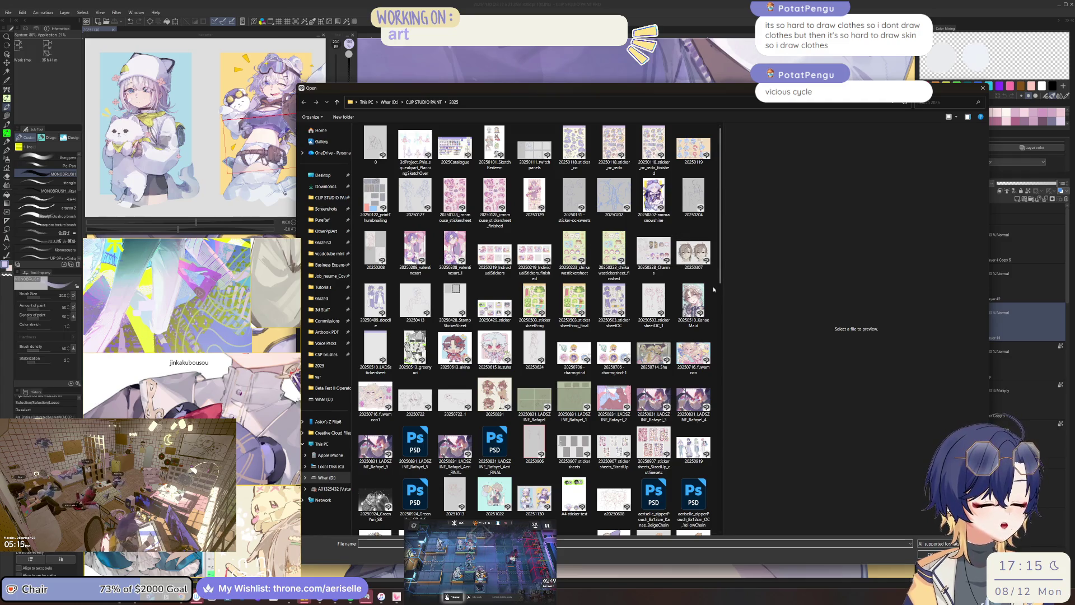
scroll(721, 284, "down", 1)
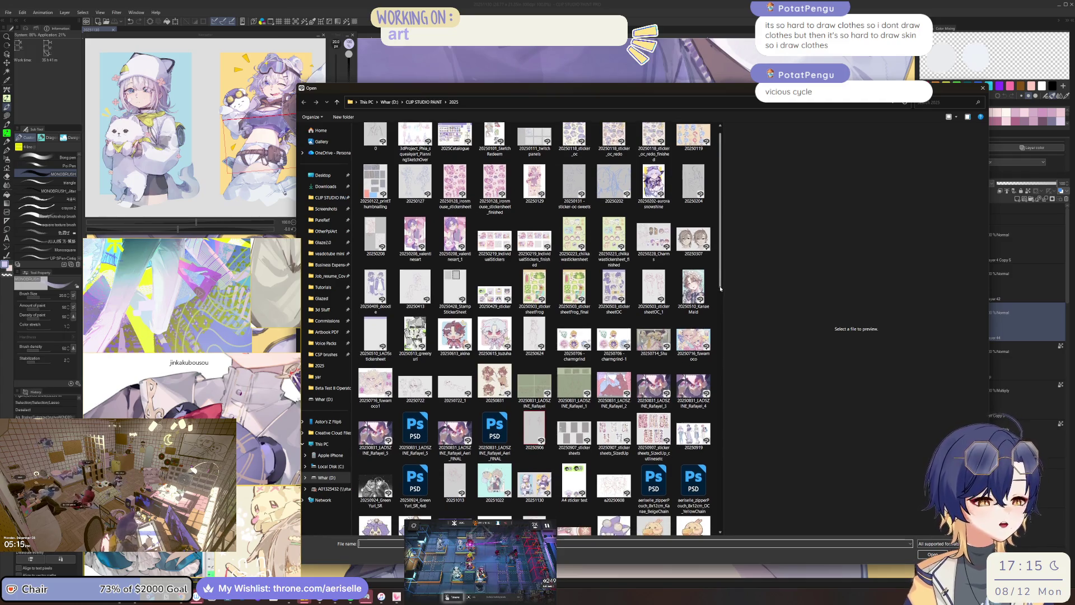
left_click(463, 430)
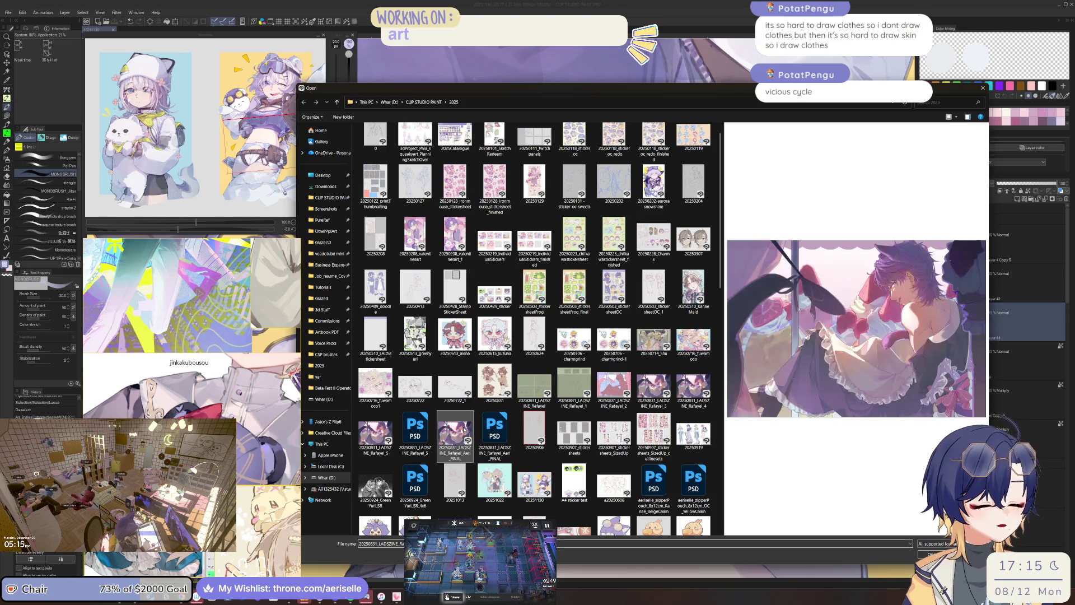
double_click(464, 430)
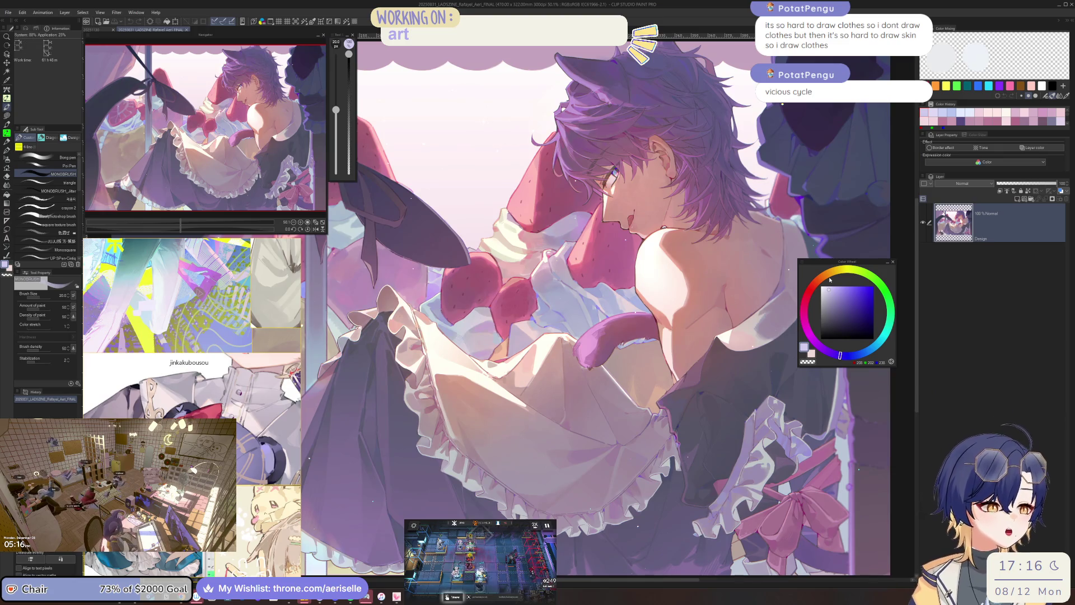
Pan and zoom over the apron, shoulder, ribbons and face to inspect the illustration.
left_click_drag(845, 265, 861, 317)
scroll(710, 399, "up", 5)
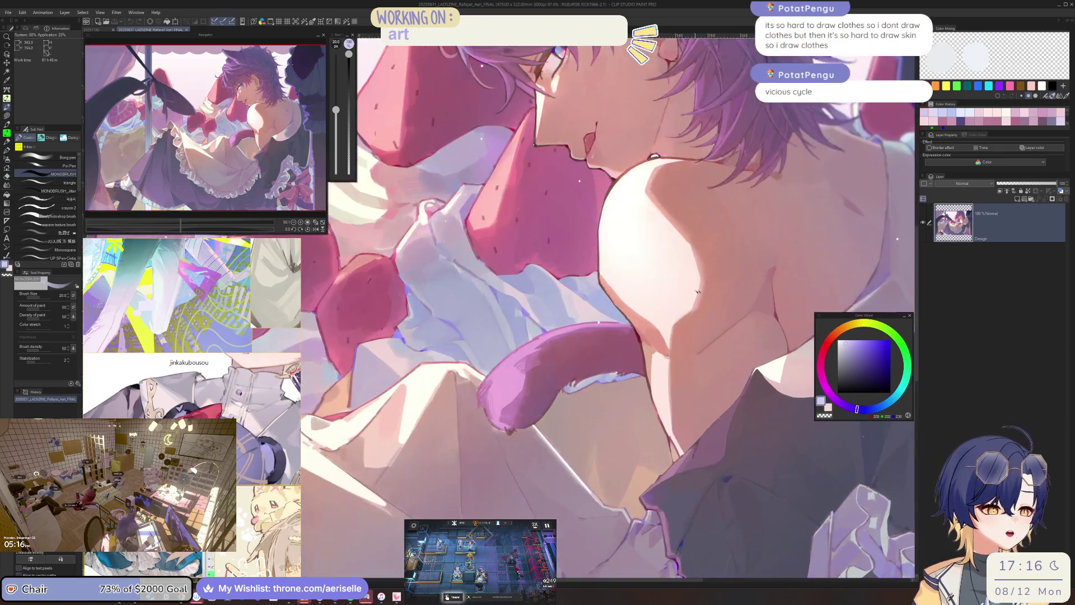
scroll(699, 320, "down", 5)
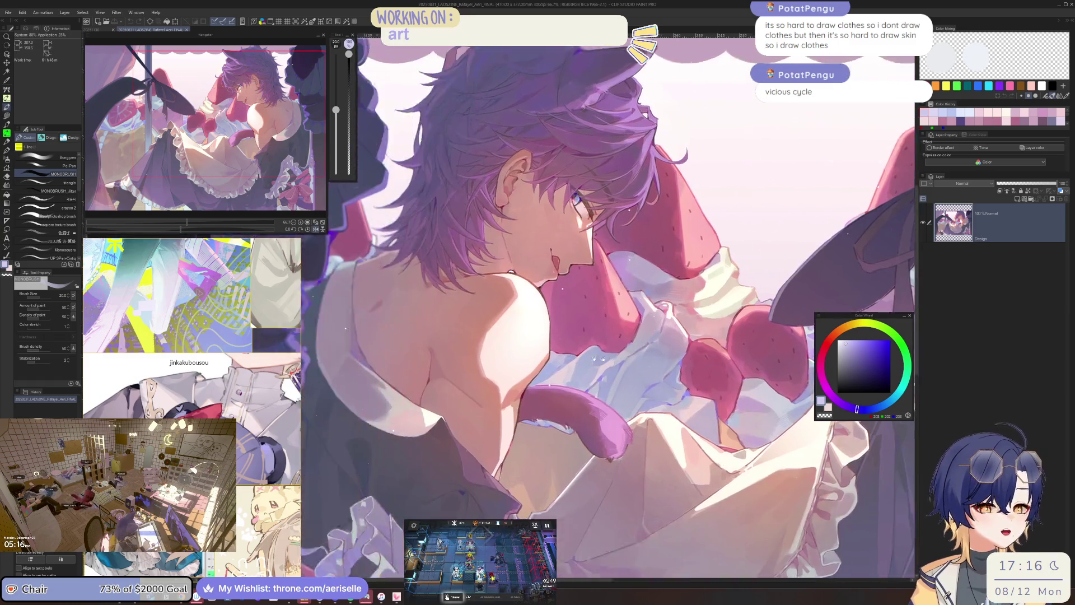
scroll(642, 361, "up", 3)
scroll(641, 362, "down", 6)
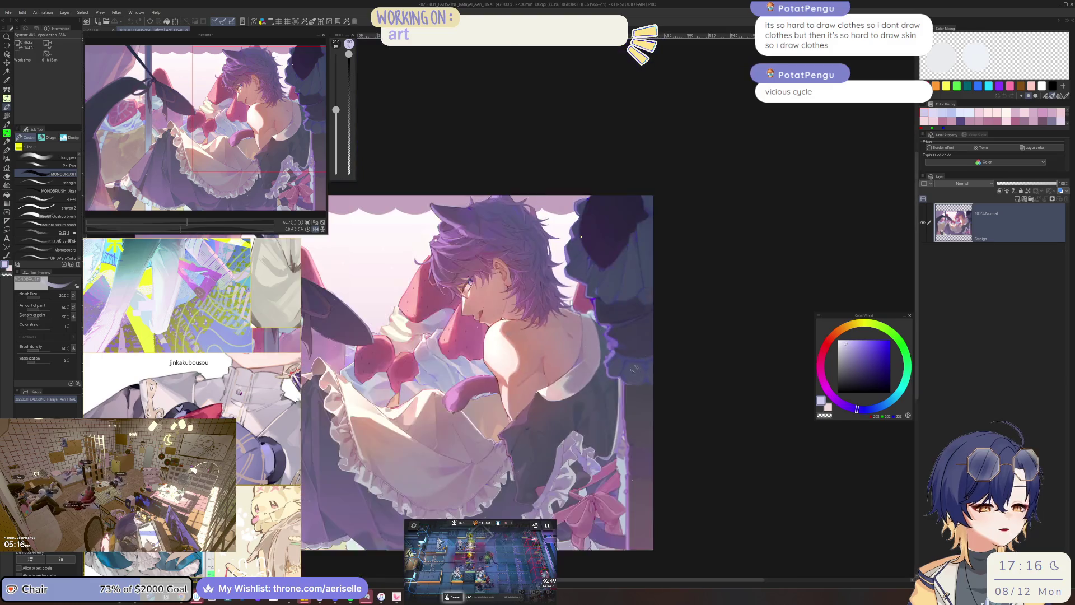
scroll(642, 362, "up", 4)
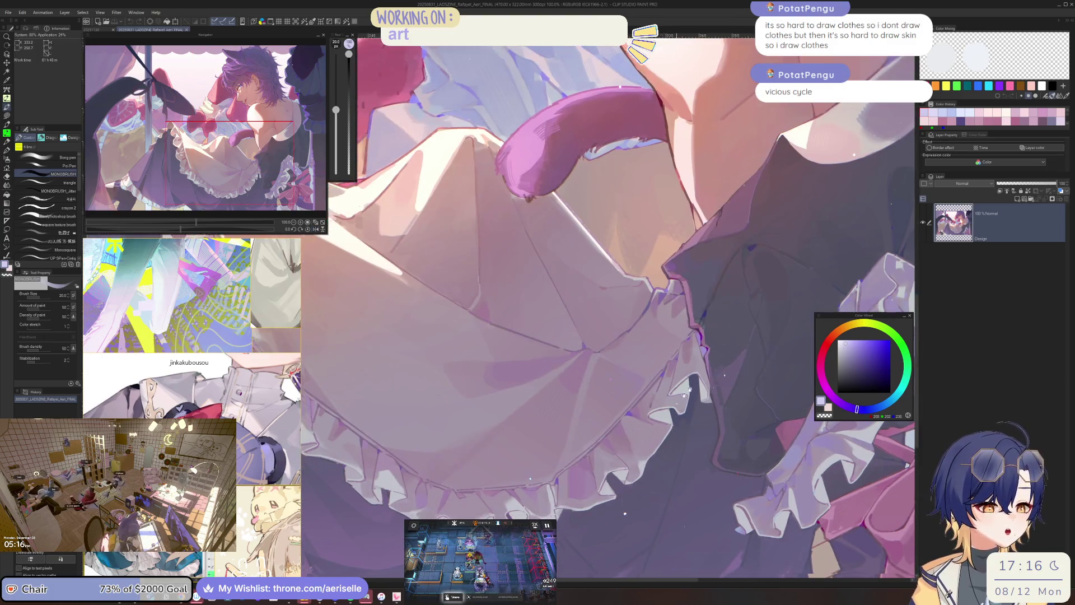
mouse_move(684, 395)
left_mouse_down()
mouse_move(734, 497)
mouse_move(530, 457)
left_mouse_up()
scroll(531, 456, "down", 1)
left_click_drag(628, 269, 603, 383)
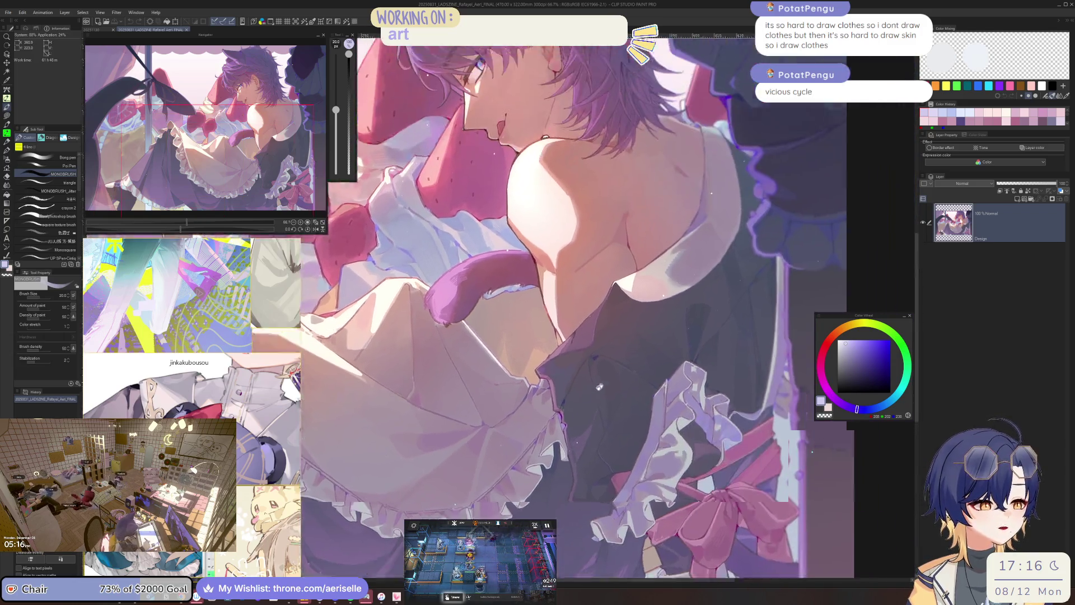
scroll(603, 384, "up", 3)
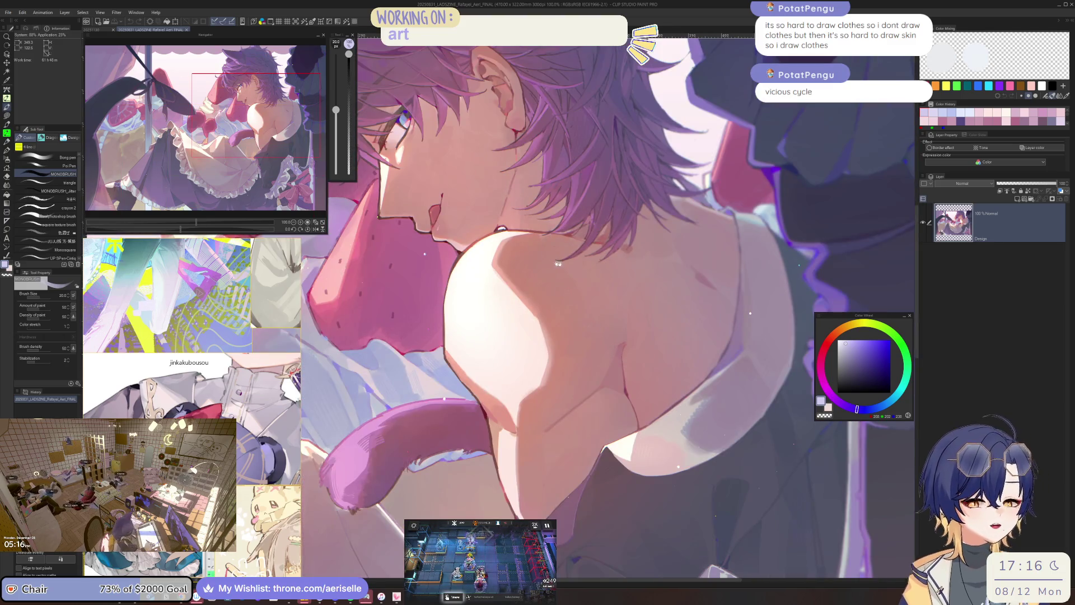
left_click_drag(555, 263, 684, 279)
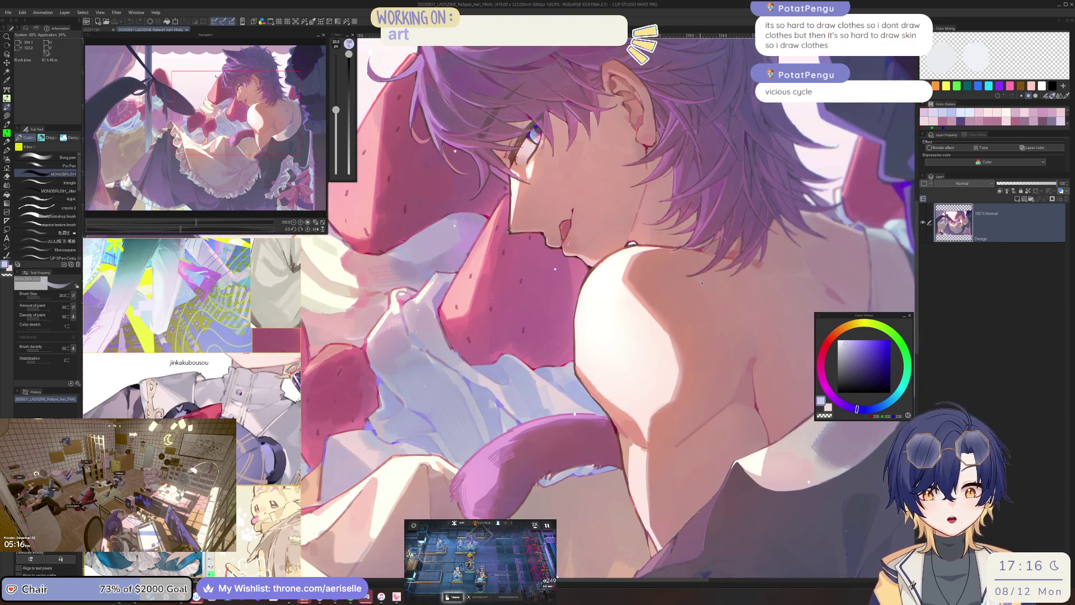
left_click_drag(702, 283, 689, 154)
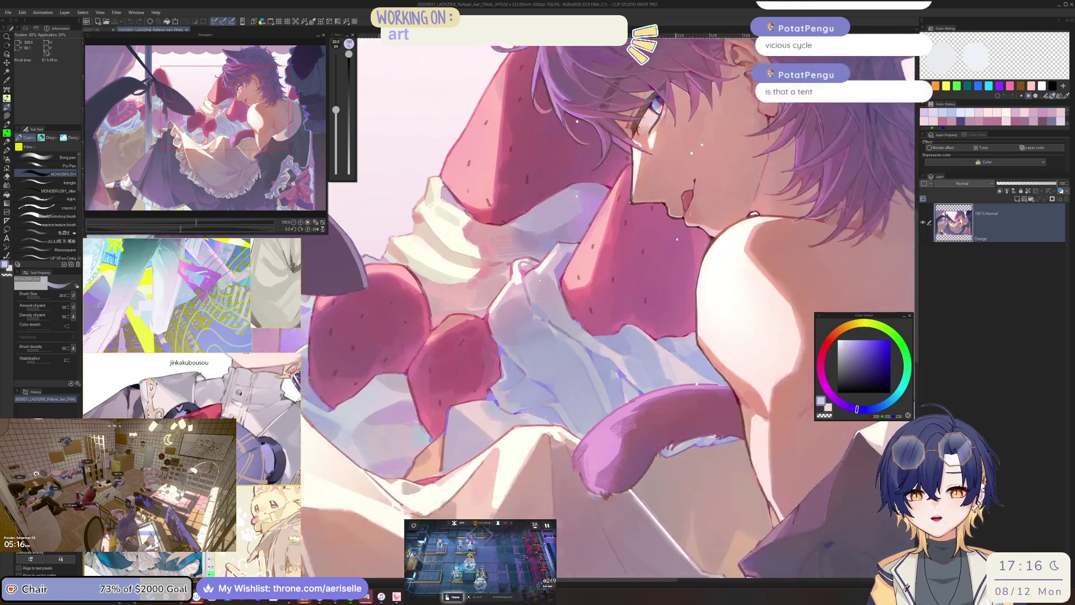
scroll(689, 155, "down", 3)
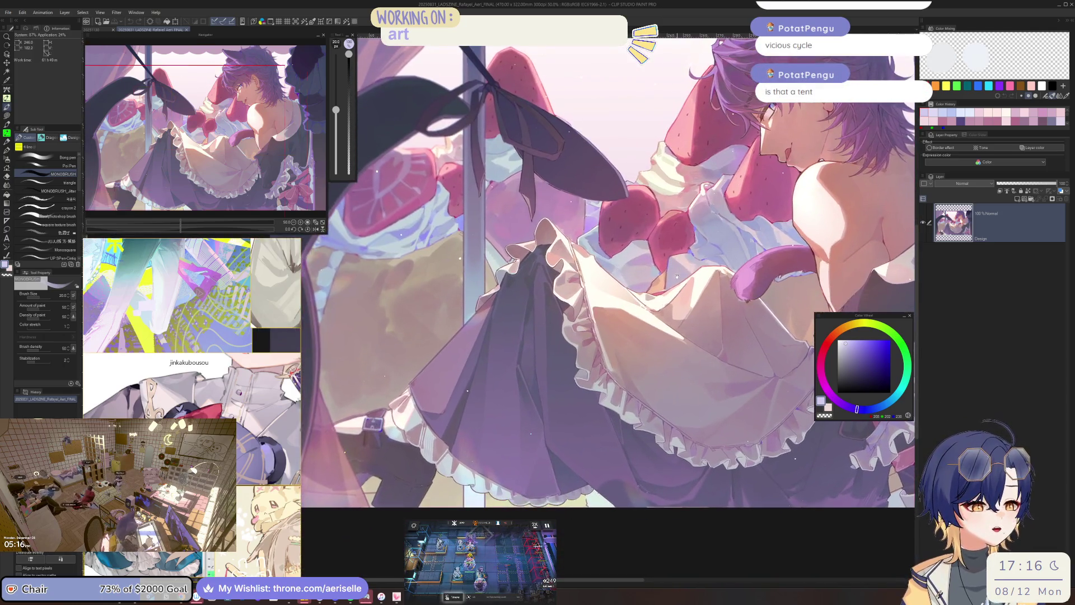
left_click_drag(677, 277, 638, 297)
Paint two strokes across the apron and skirt on the mirrored canvas.
key("h")
scroll(627, 300, "down", 1)
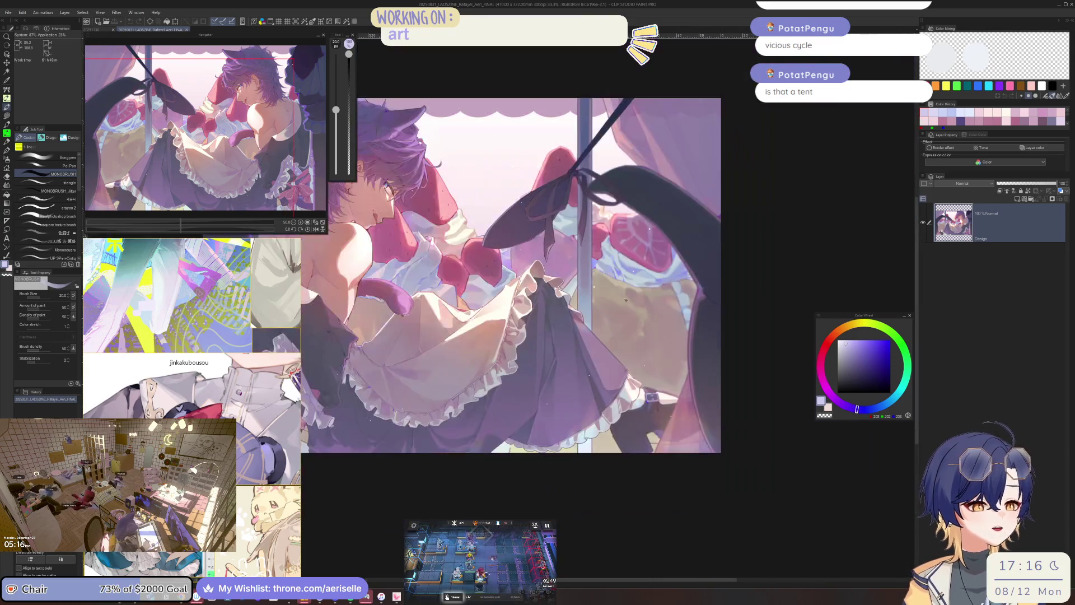
scroll(627, 300, "down", 1)
left_click_drag(583, 322, 599, 419)
left_click_drag(540, 333, 571, 375)
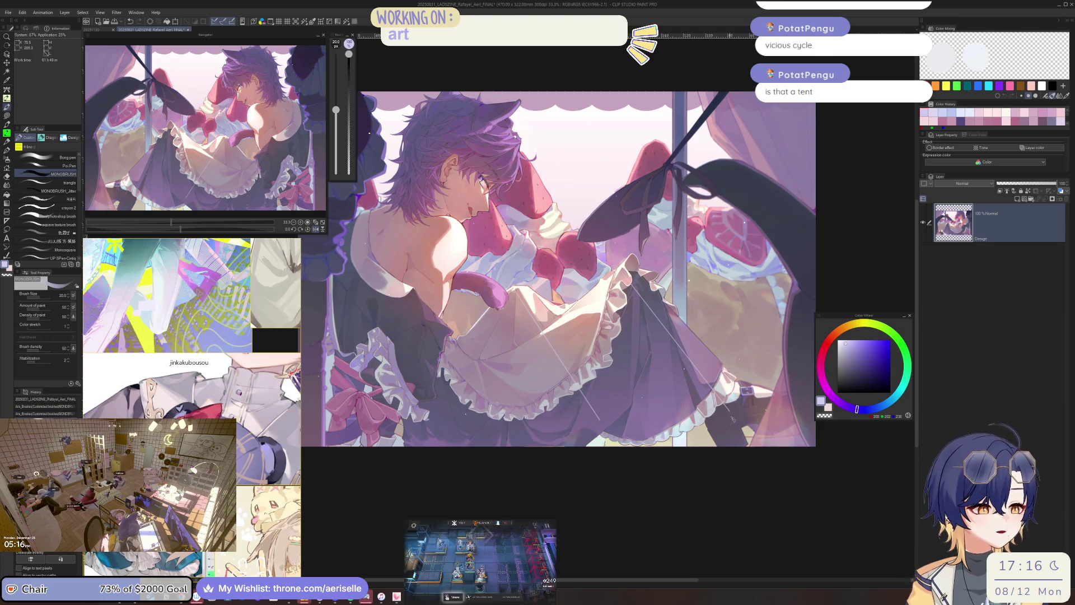
key("h")
Check the drawing mirrored and rotated, reset it upright, and close Rafayel_Aeri_FINAL.
left_click_drag(556, 449, 608, 434)
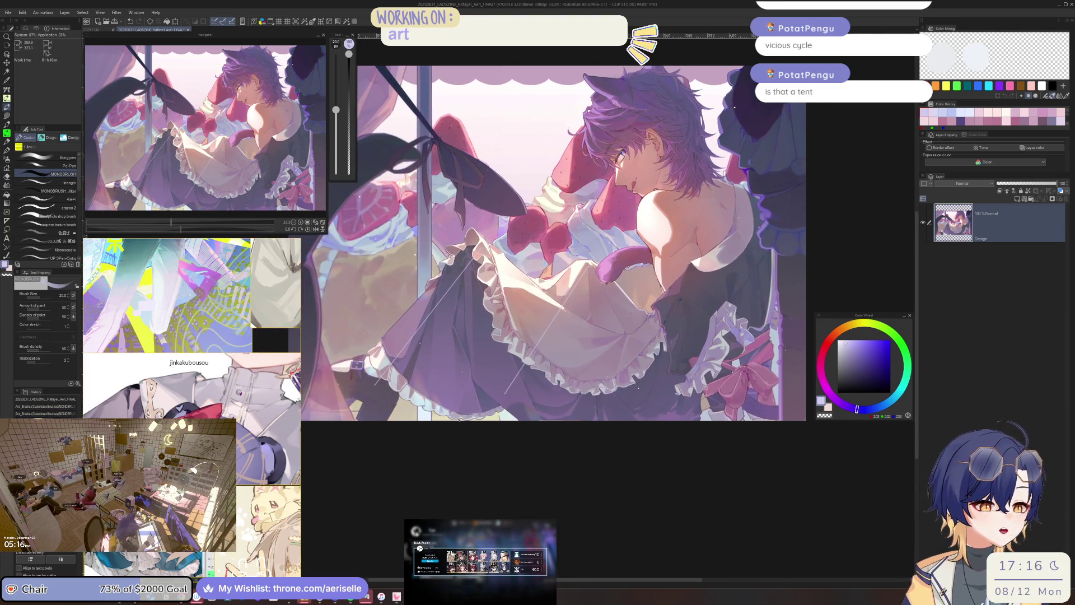
scroll(325, 448, "up", 1)
scroll(530, 419, "down", 2)
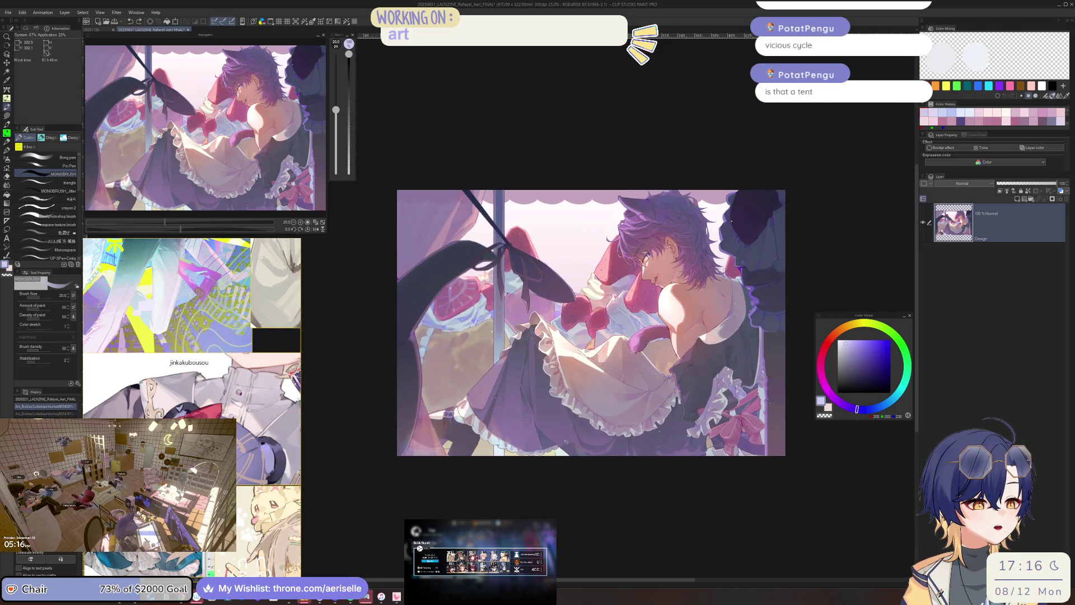
key("h")
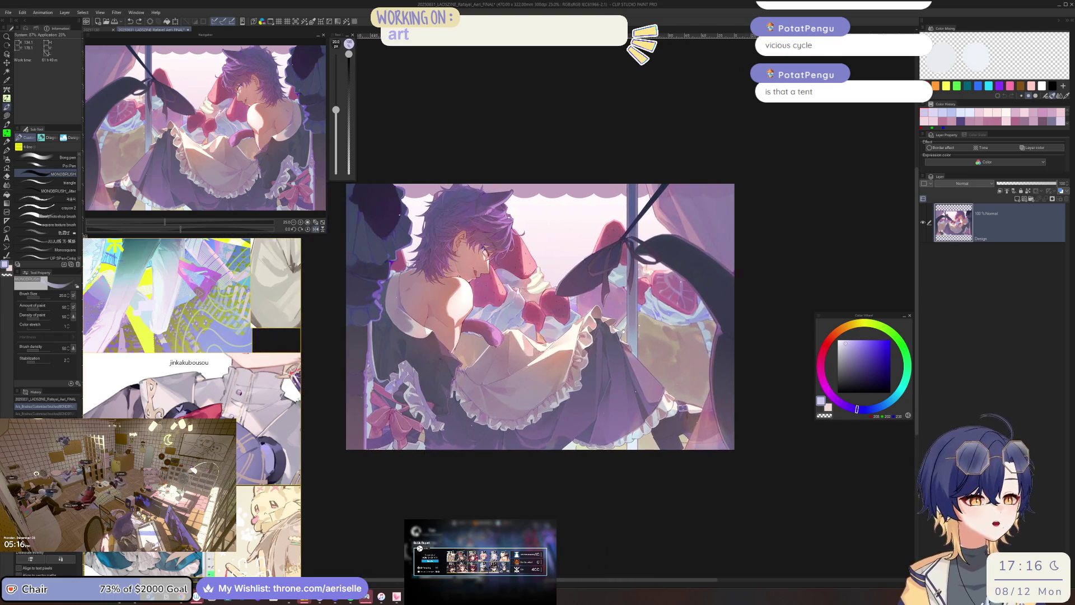
key("h")
scroll(526, 238, "up", 3)
mouse_move(723, 182)
left_mouse_down()
mouse_move(748, 249)
mouse_move(755, 333)
left_mouse_up()
scroll(618, 258, "up", 3)
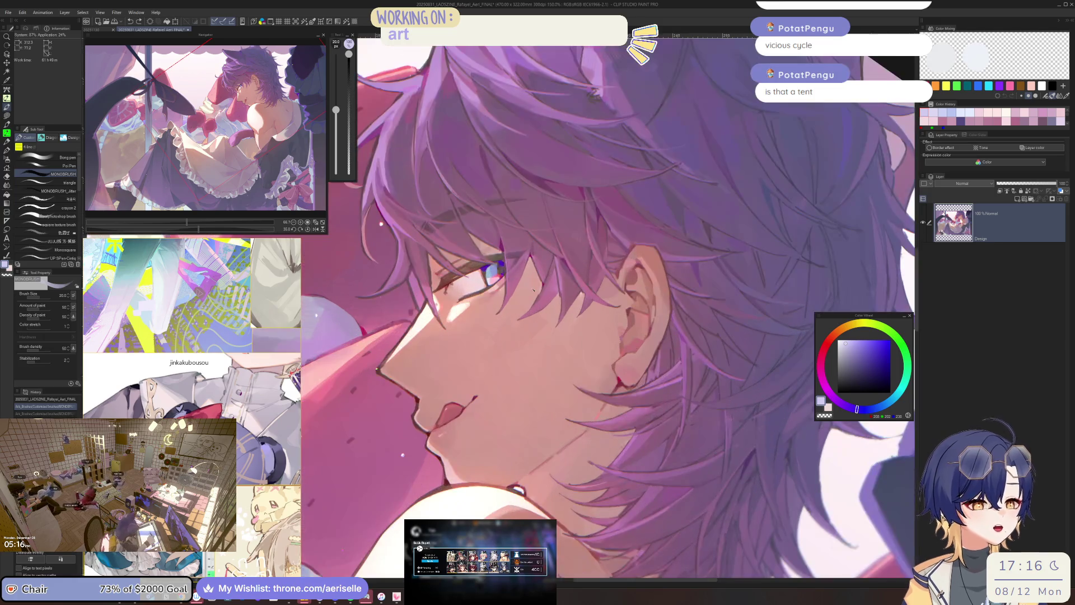
scroll(774, 332, "down", 3)
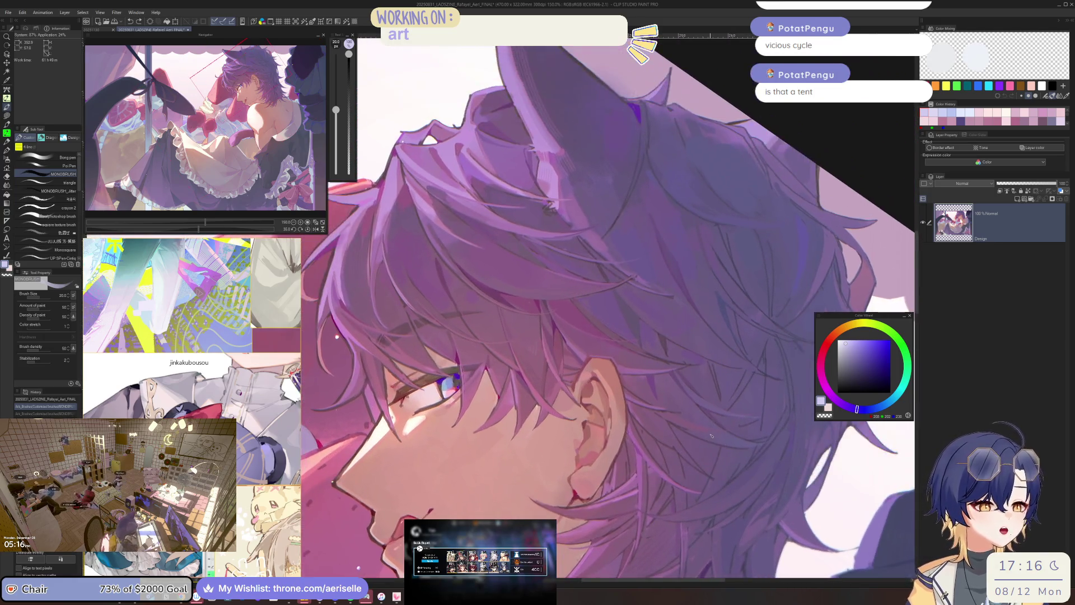
scroll(623, 312, "down", 5)
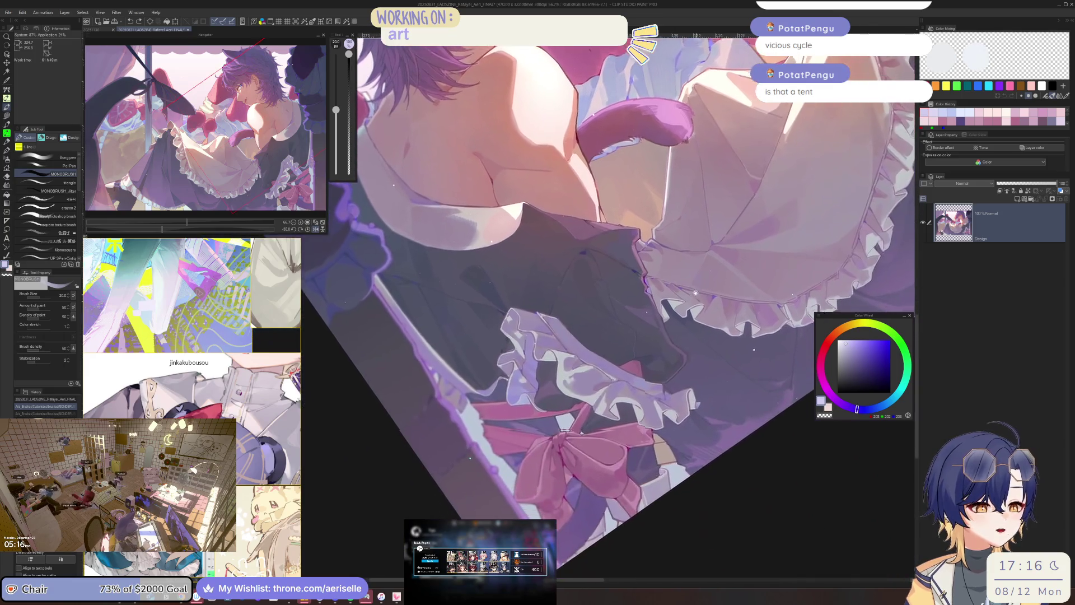
key("ctrl+@")
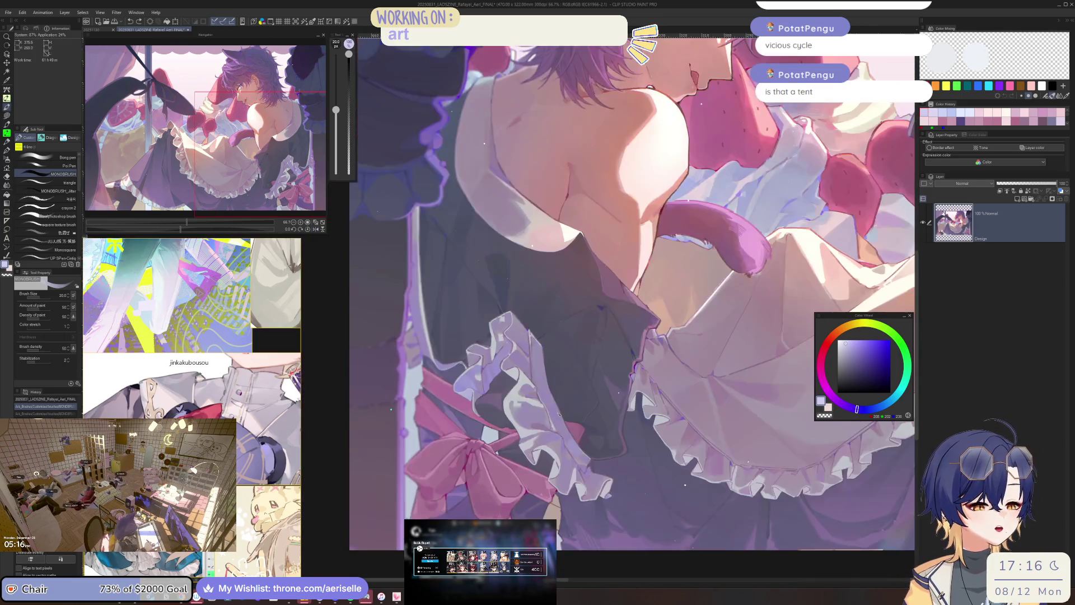
scroll(570, 388, "down", 2)
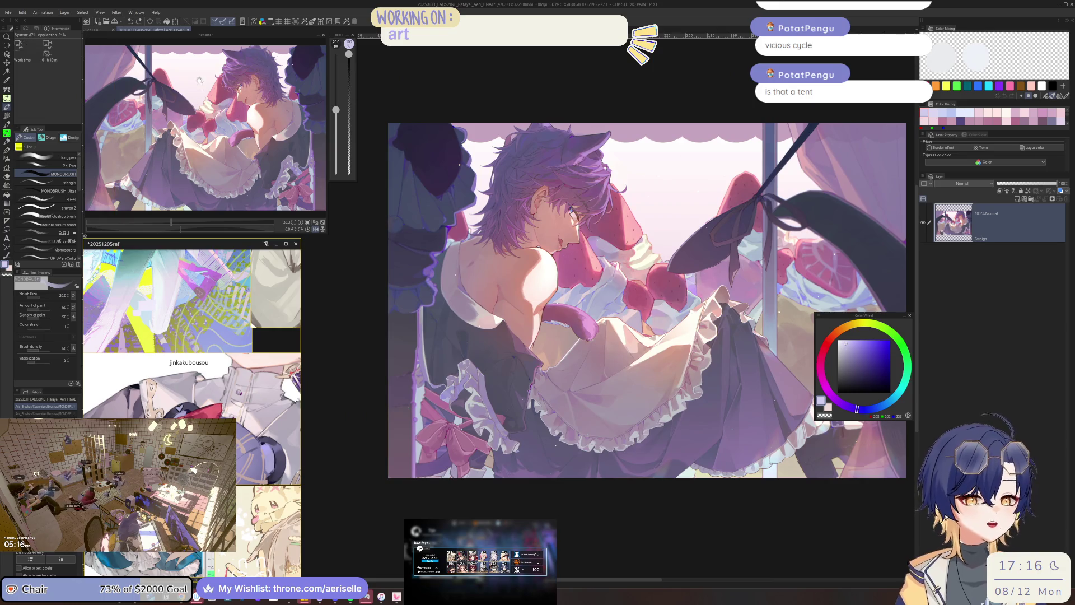
left_click(190, 32)
Answer the save prompt to close the illustration, then bring up File > Open.
left_click(575, 215)
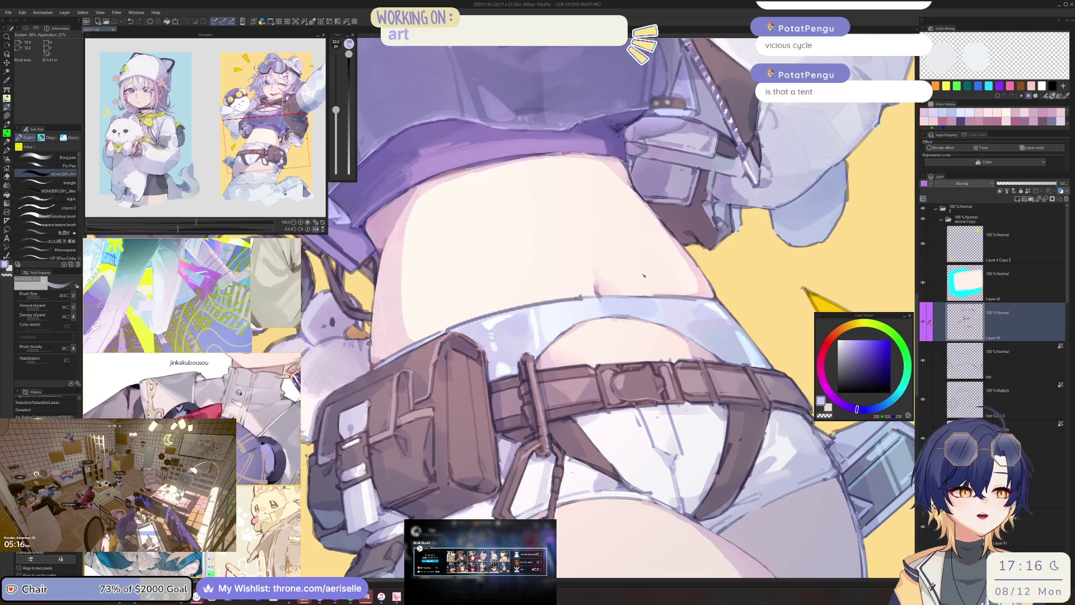
scroll(289, 210, "down", 2)
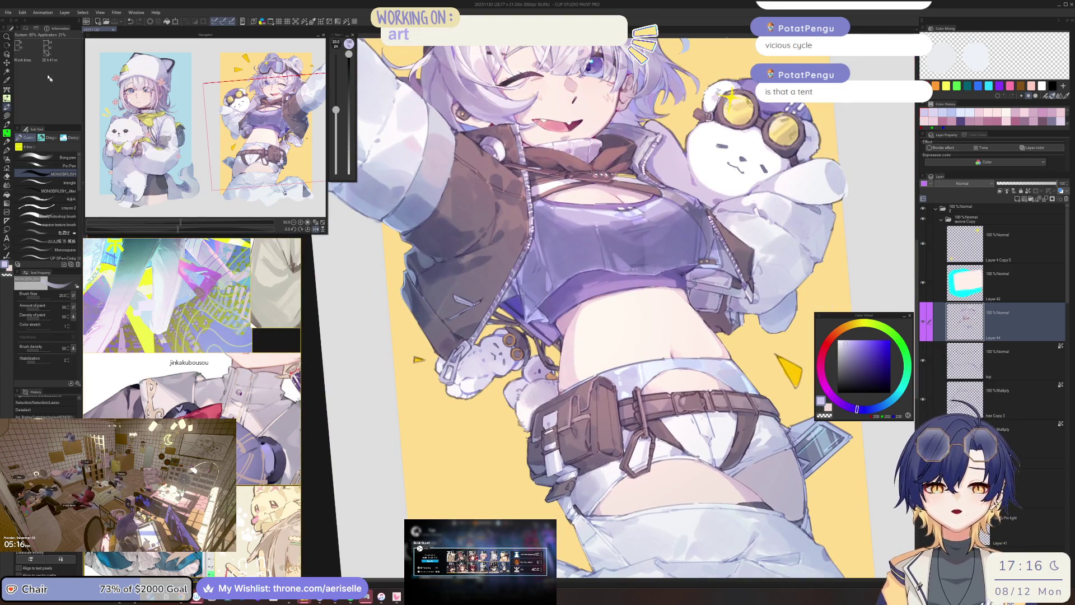
left_click(9, 12)
left_click(22, 44)
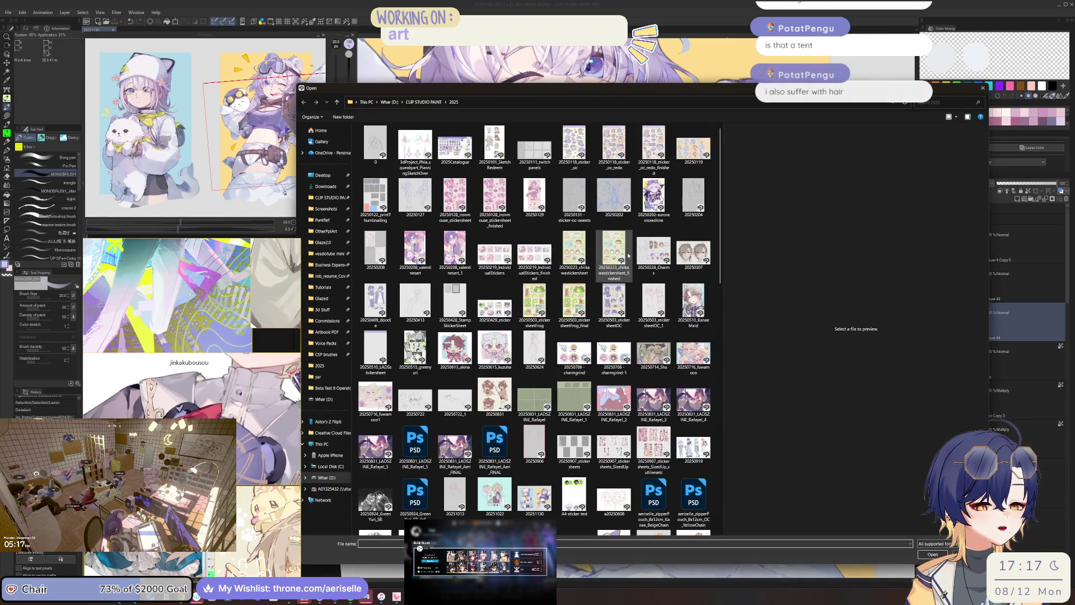
Preview Rafayel_POCAAR_20250502 in the 2025 folder and show files as a compact list.
scroll(628, 285, "down", 15)
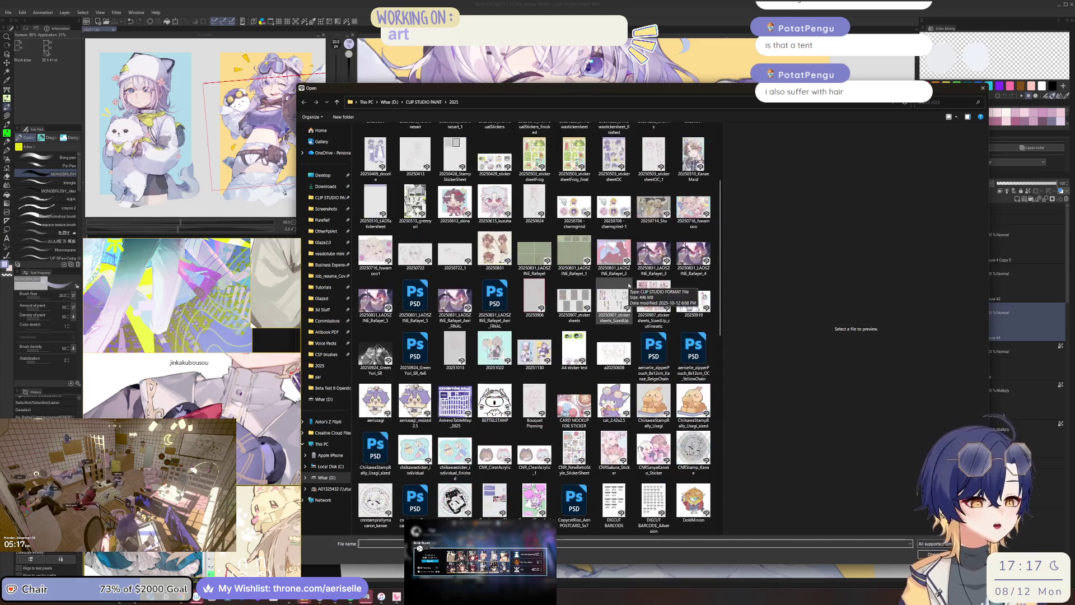
scroll(625, 312, "down", 4)
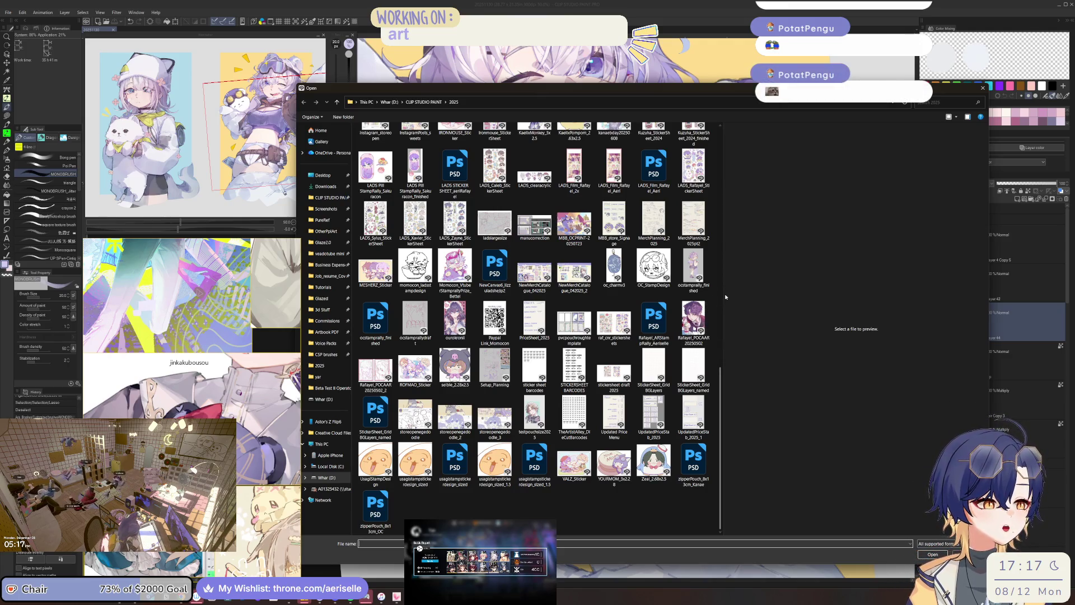
left_click_drag(722, 297, 647, 308)
left_click(591, 313)
scroll(557, 312, "up", 10)
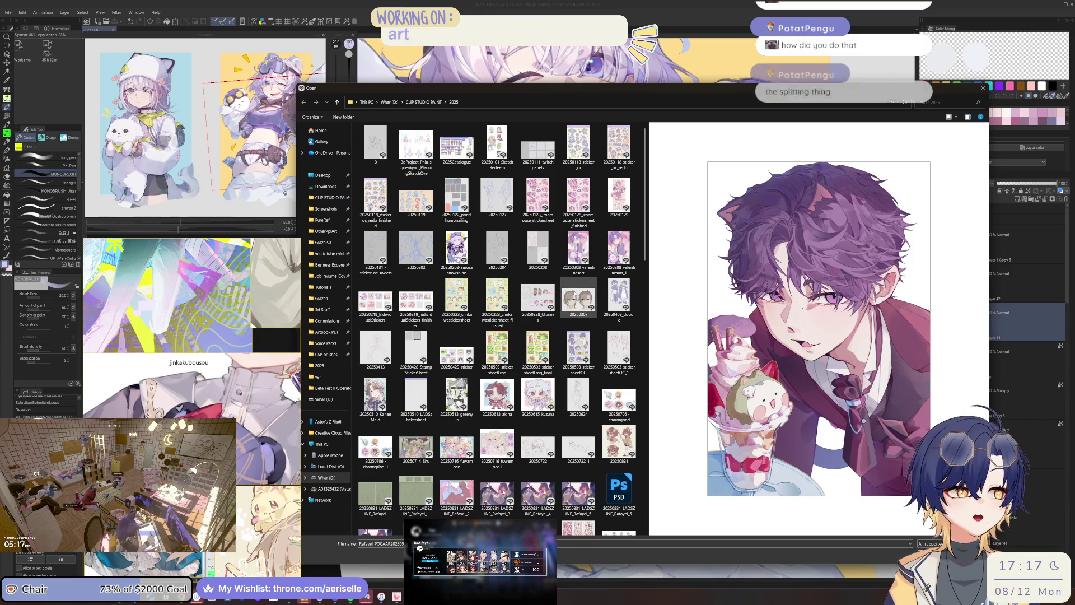
left_click(949, 118)
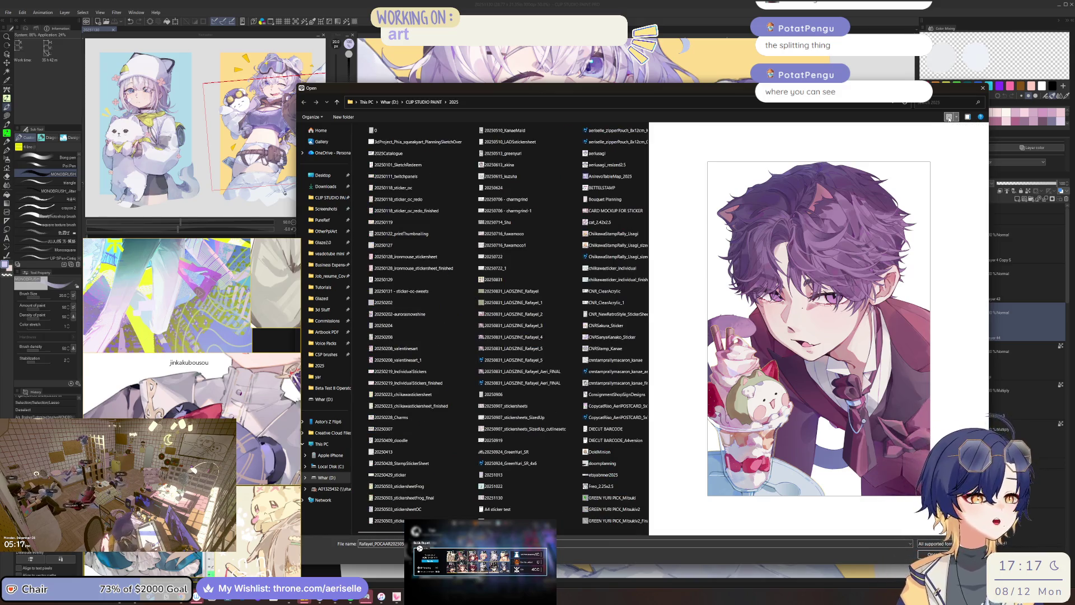
Cycle through the Open dialog's file layouts and toggle the preview pane.
left_click(950, 118)
left_click(949, 118)
left_click(949, 118)
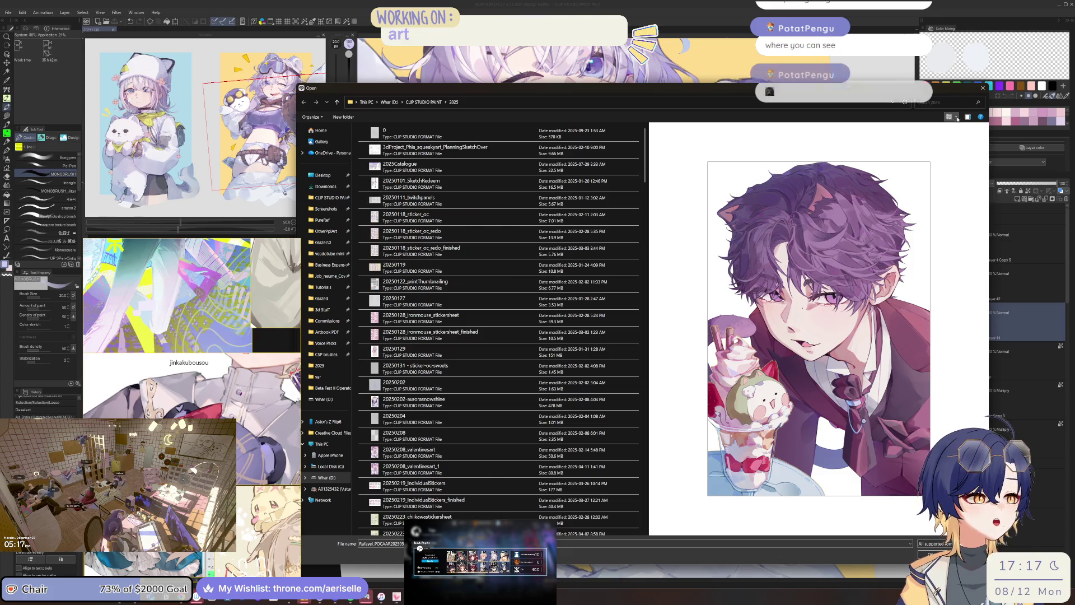
left_click(957, 118)
left_click(948, 121)
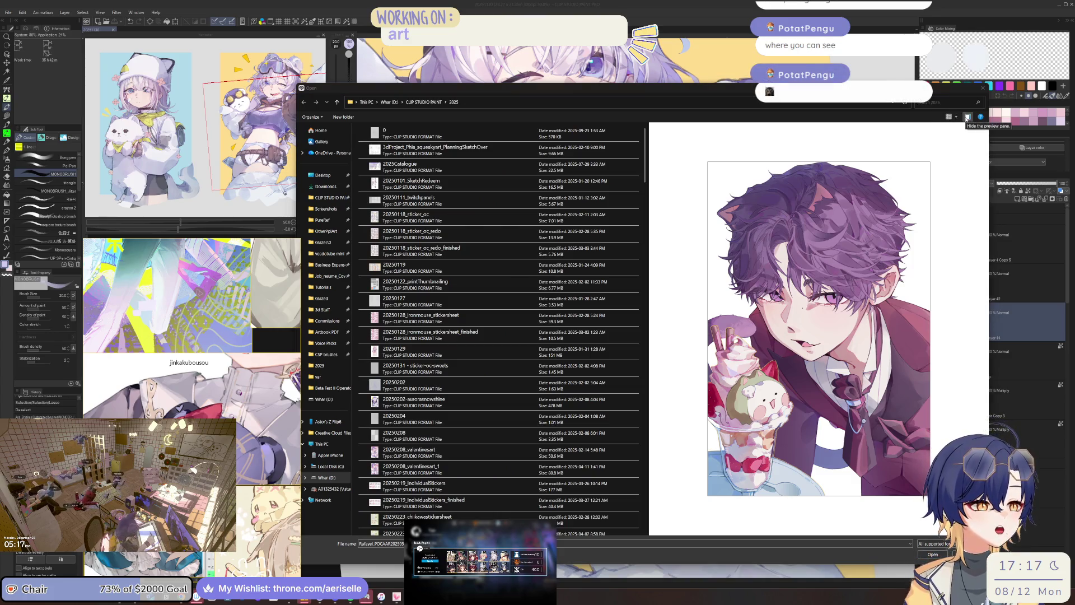
left_click(968, 118)
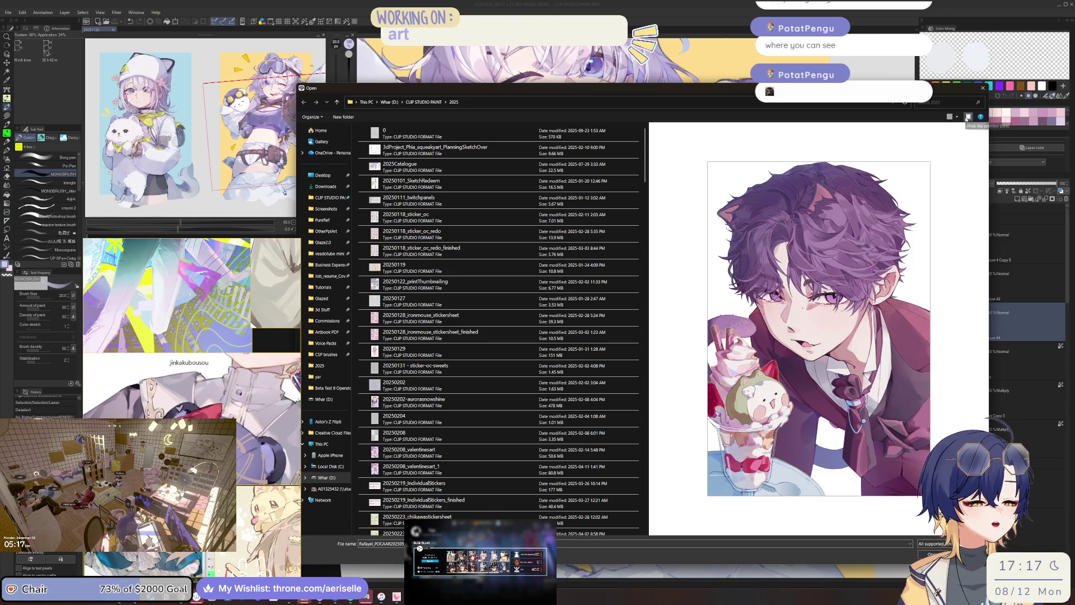
left_click(968, 117)
left_click(969, 118)
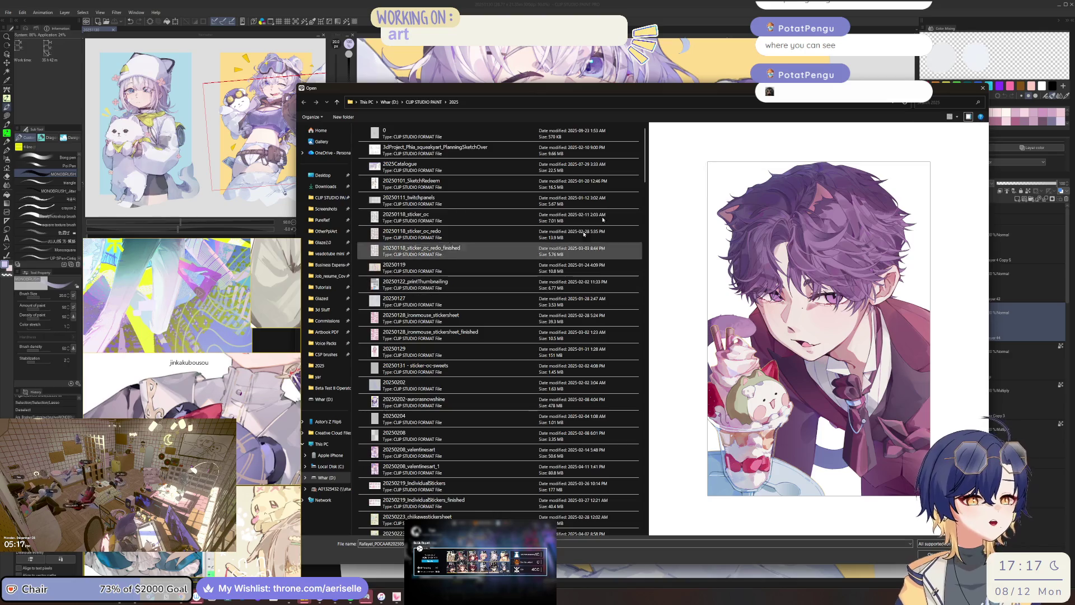
left_click(969, 118)
left_click(969, 119)
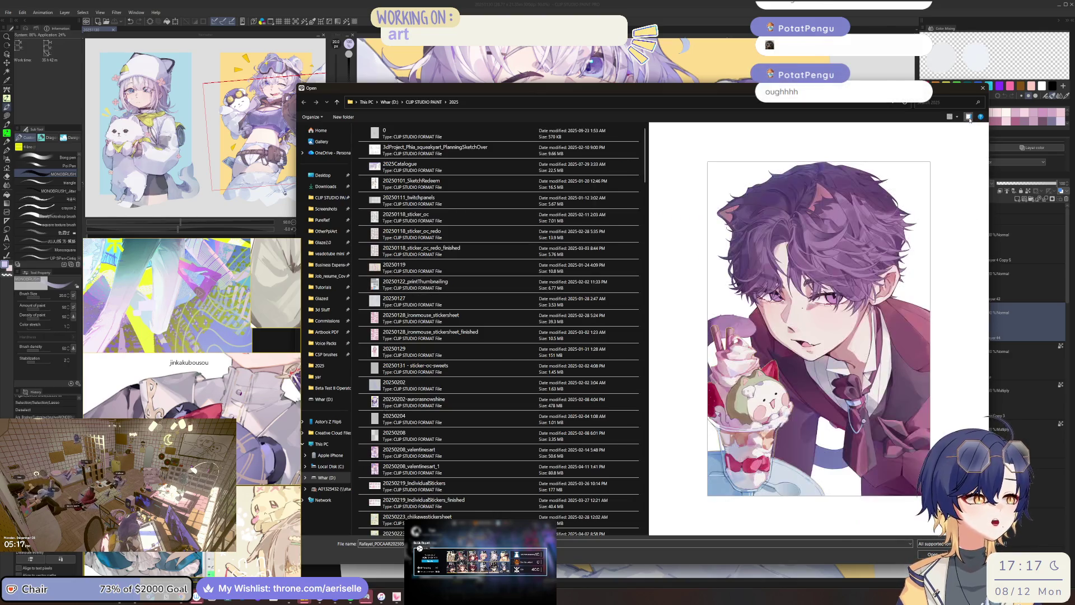
Set the view to Large icons and open 20250510_KanaeMaid.
left_click(956, 118)
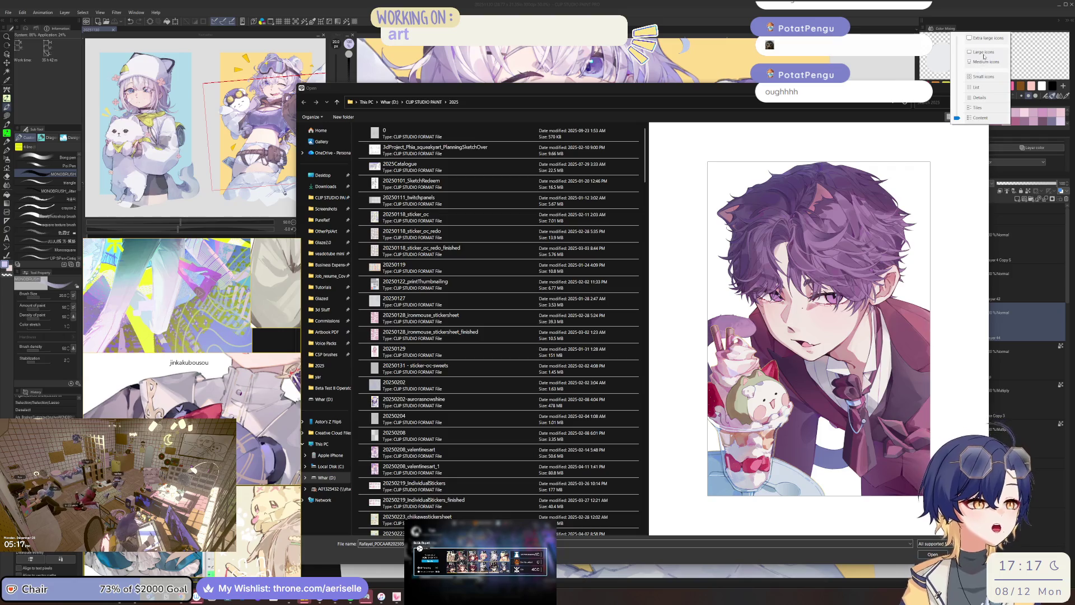
left_click(984, 53)
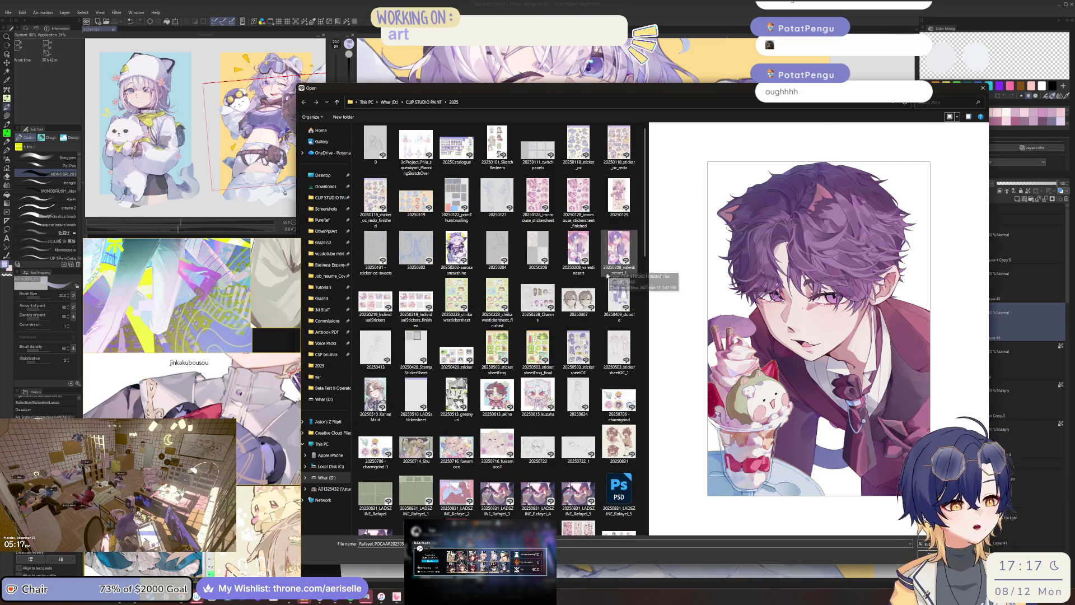
left_click(375, 395)
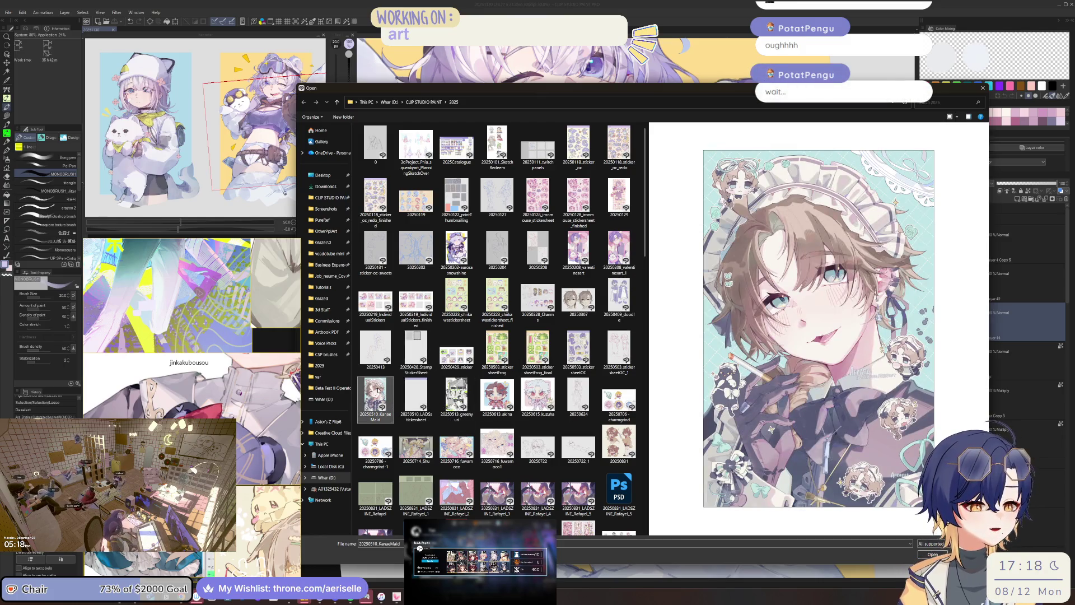
double_click(377, 390)
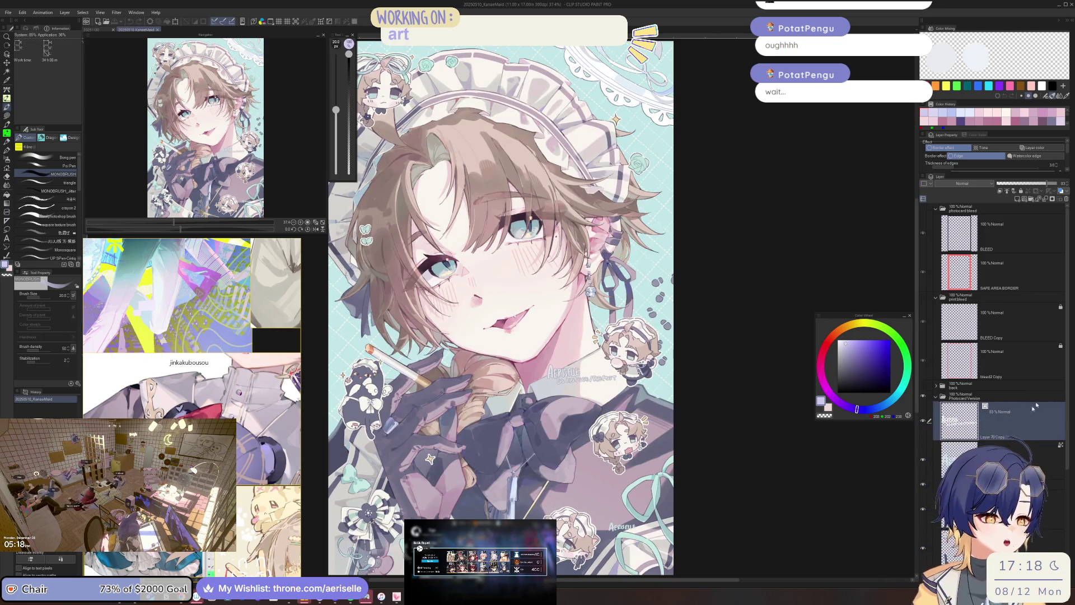
Hide the decor folder holding the chibis, lace and bows on the maid illustration.
scroll(1018, 417, "down", 2)
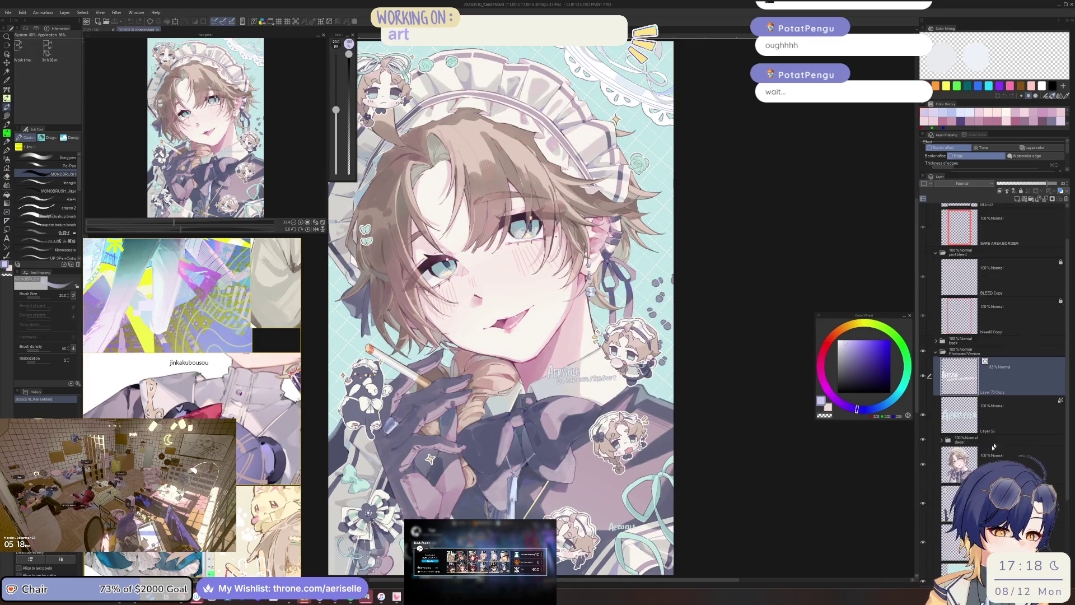
left_click(924, 447)
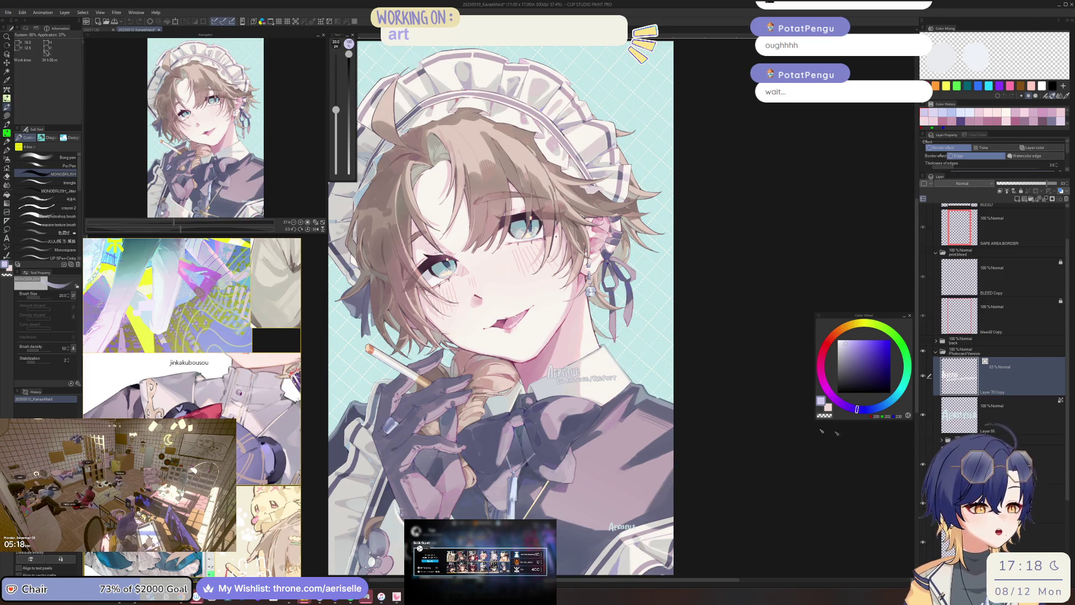
scroll(623, 367, "up", 4)
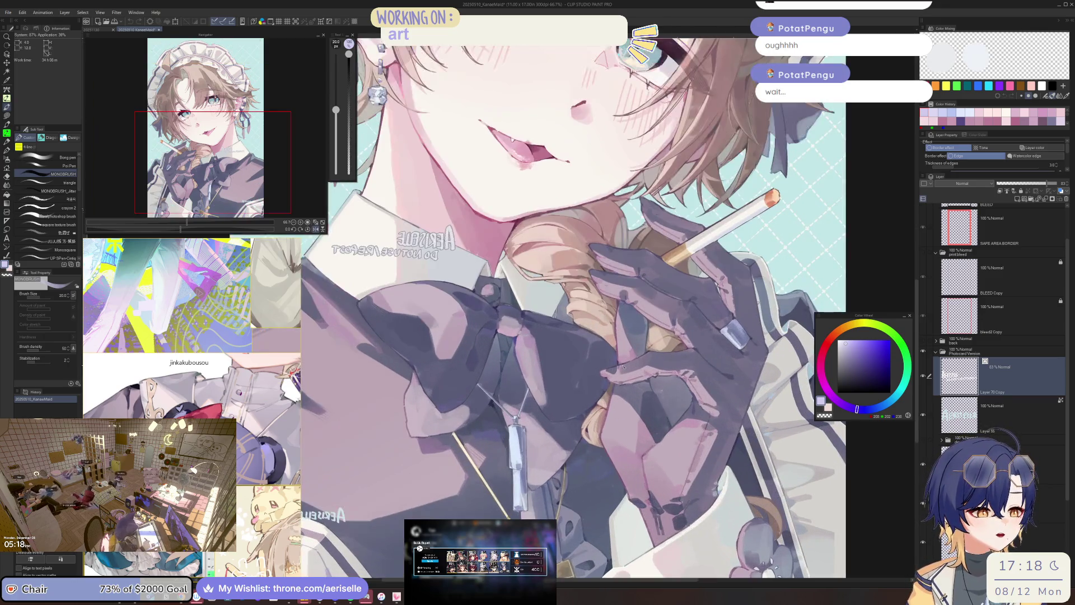
Check the maid's face mirrored and tilted, and reset the 20251130 document's view upright.
mouse_move(623, 367)
left_mouse_down()
mouse_move(672, 404)
mouse_move(762, 518)
left_mouse_up()
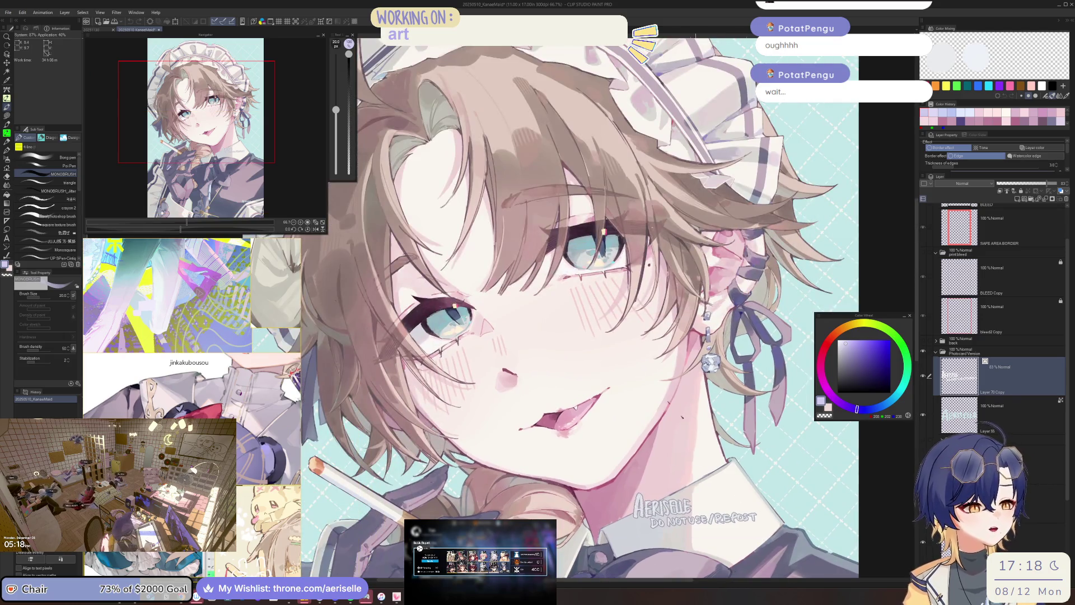
key("h")
scroll(644, 210, "down", 1)
mouse_move(677, 208)
left_mouse_down()
mouse_move(502, 203)
mouse_move(647, 240)
left_mouse_up()
key("h")
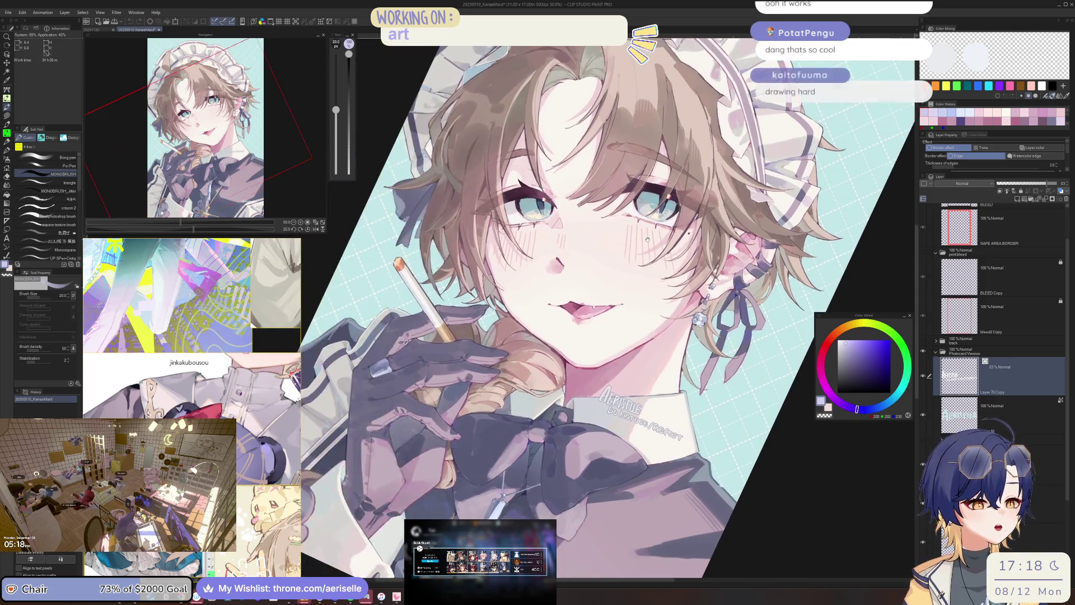
left_click(102, 28)
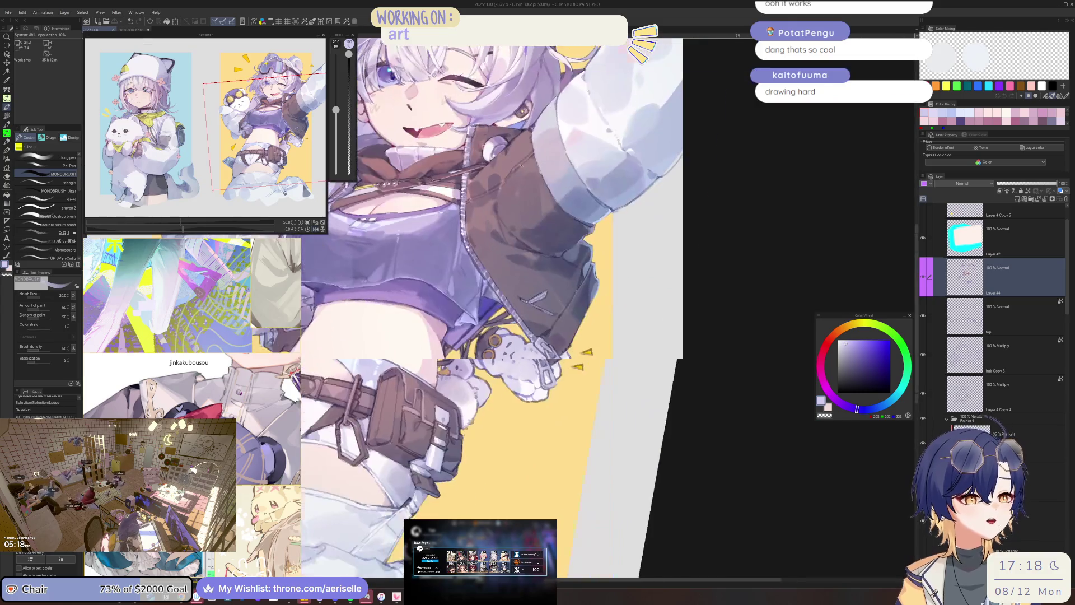
key("ctrl+0")
left_click(132, 29)
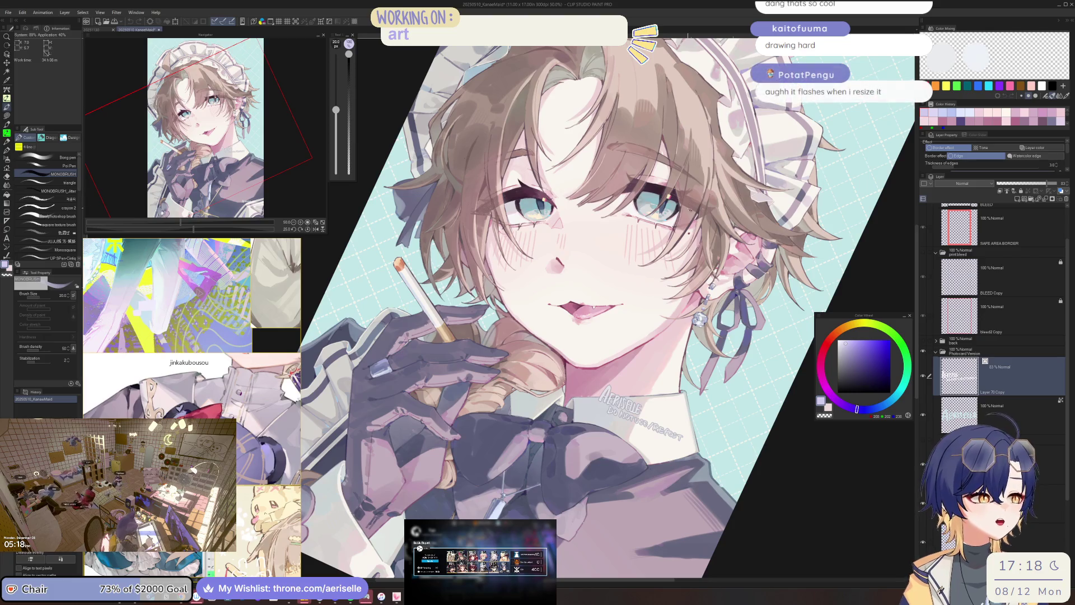
Re-check the maid's face mirrored and at 50% zoom, then close the maid illustration.
scroll(582, 306, "up", 4)
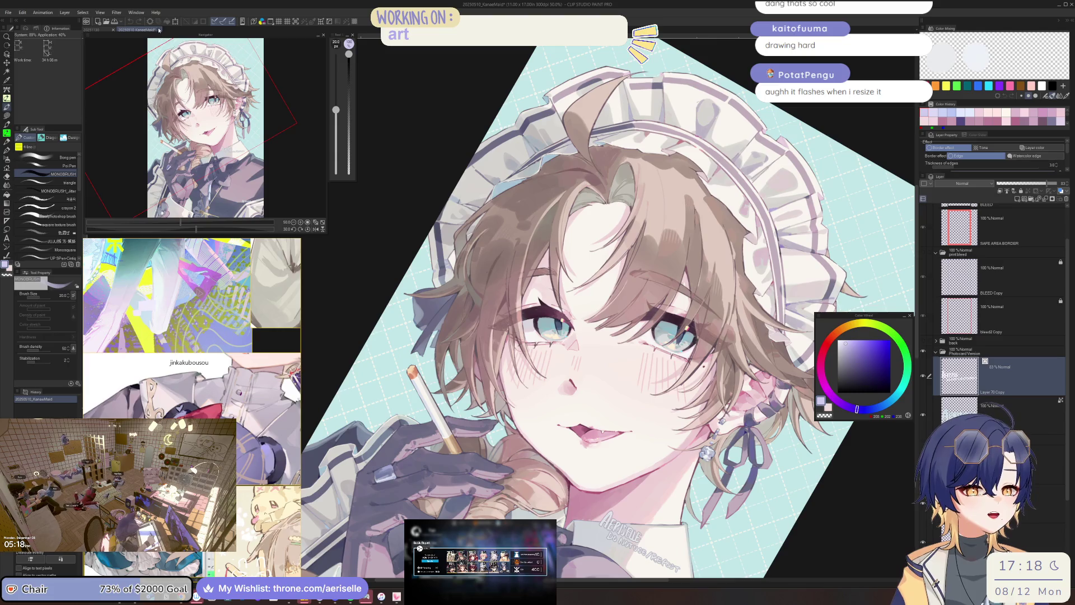
key("h")
key("ctrl+minus")
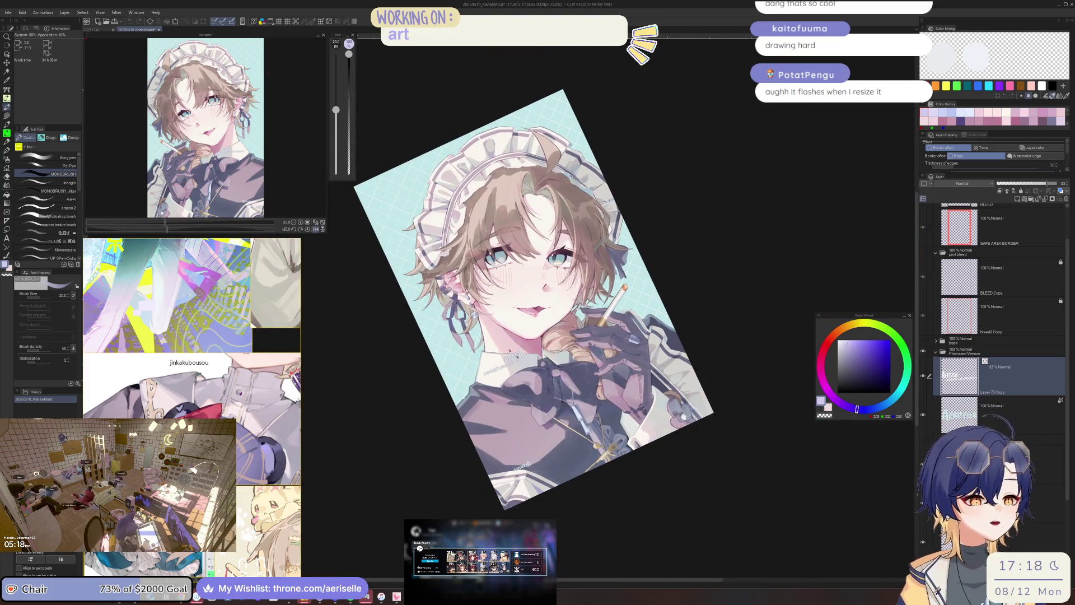
key("ctrl+plus")
key("h")
left_click_drag(193, 46, 147, 41)
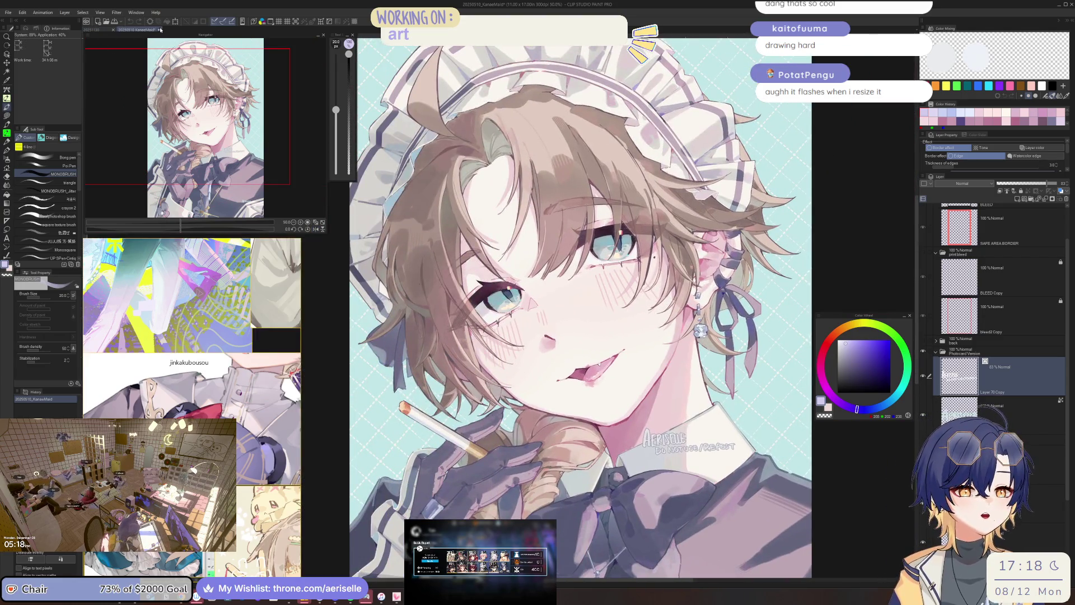
mouse_move(593, 387)
left_mouse_down()
mouse_move(562, 275)
mouse_move(582, 203)
left_mouse_up()
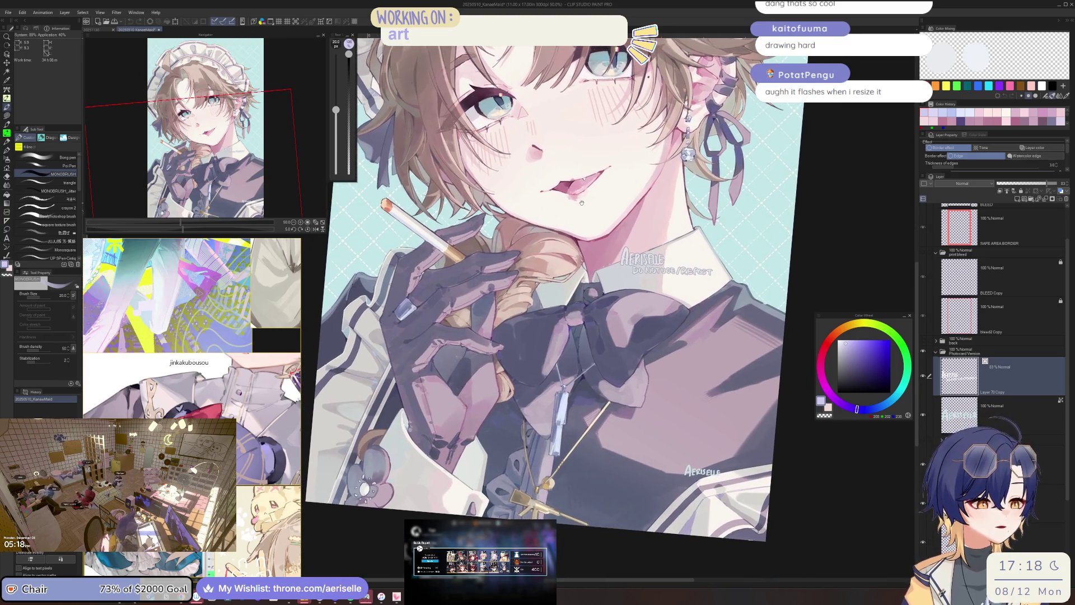
left_click_drag(149, 71, 149, 35)
left_click(159, 30)
Discard changes to the maid illustration and open the 20250129 artwork file.
left_click(553, 213)
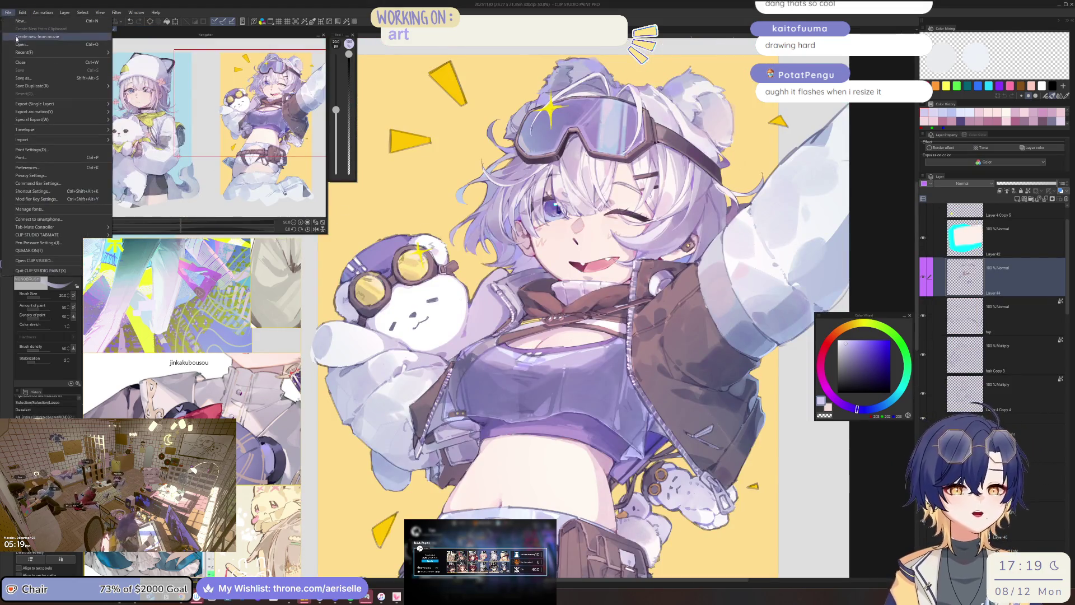
key("ctrl+o")
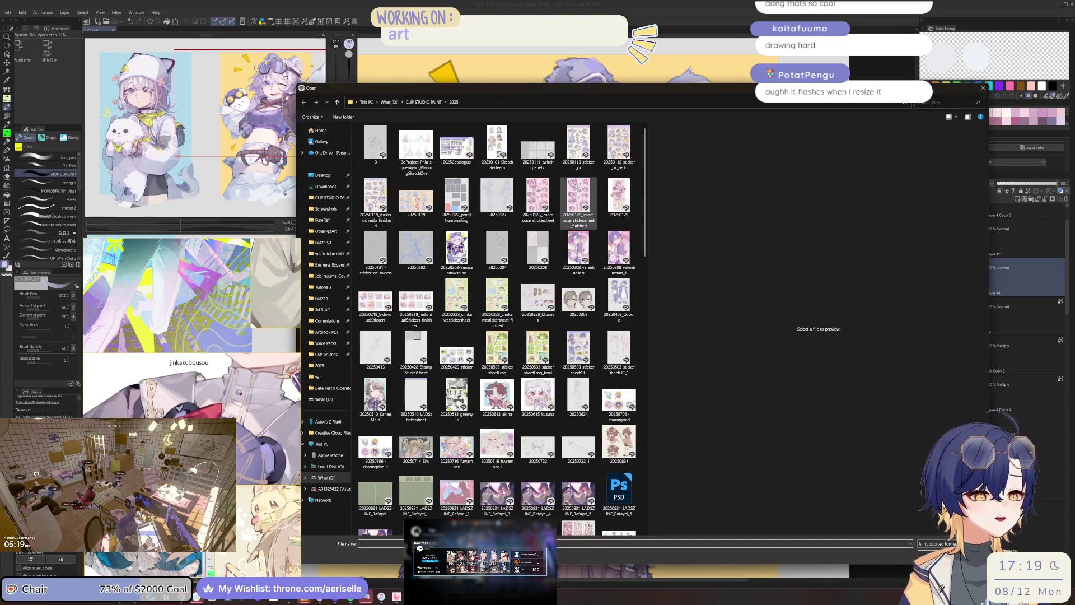
left_click(619, 196)
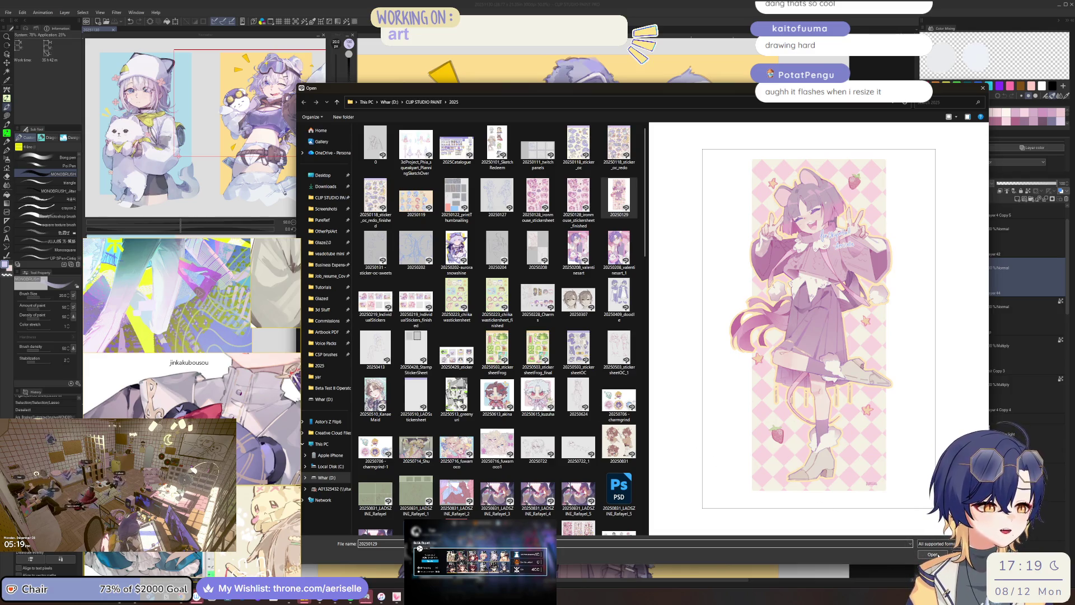
key("Escape")
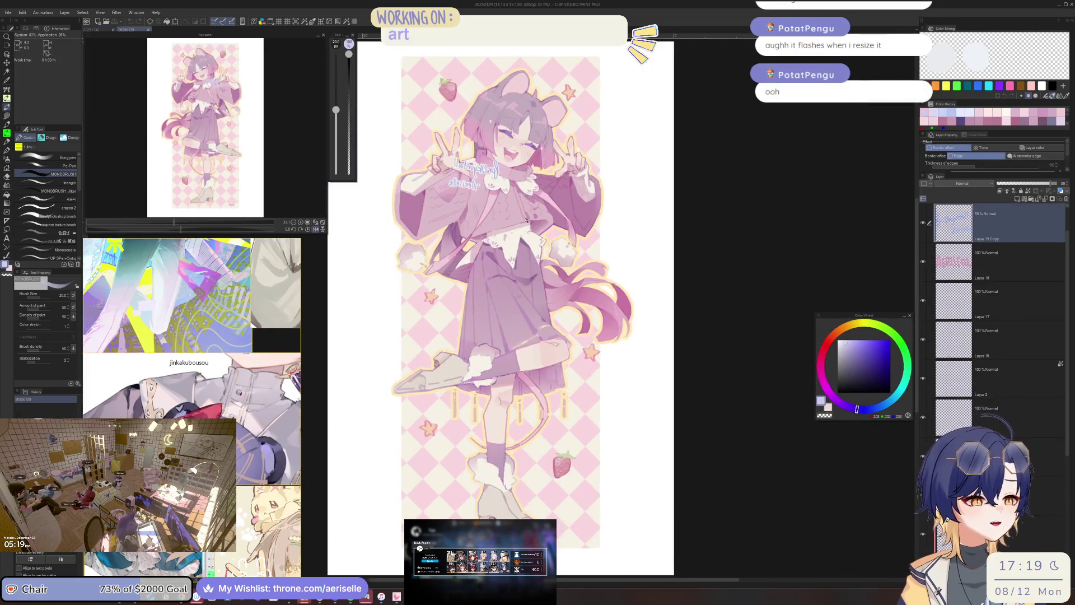
scroll(528, 223, "up", 4)
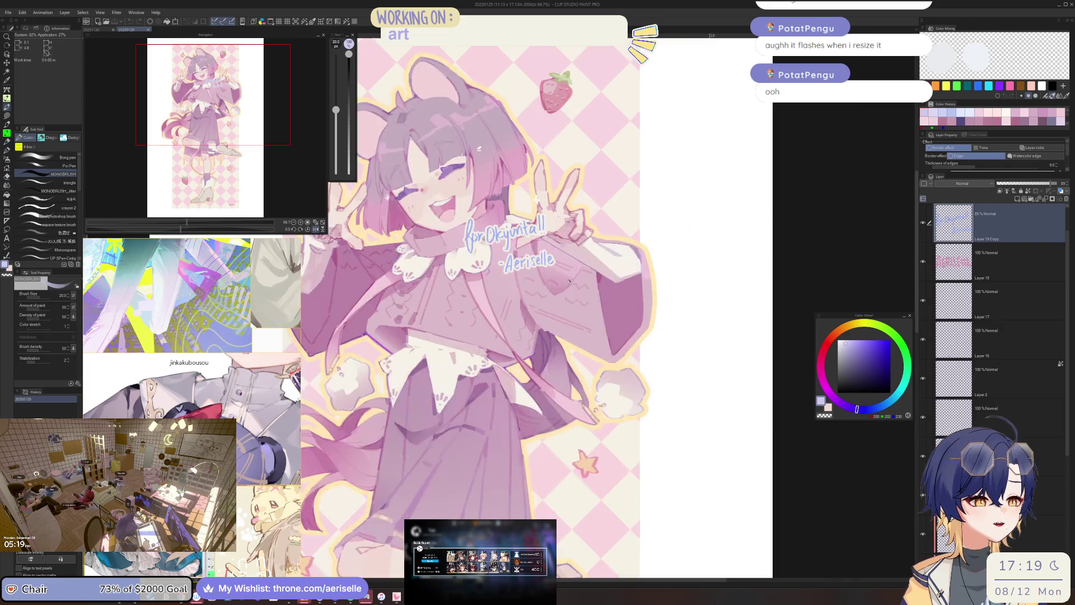
scroll(479, 149, "down", 2)
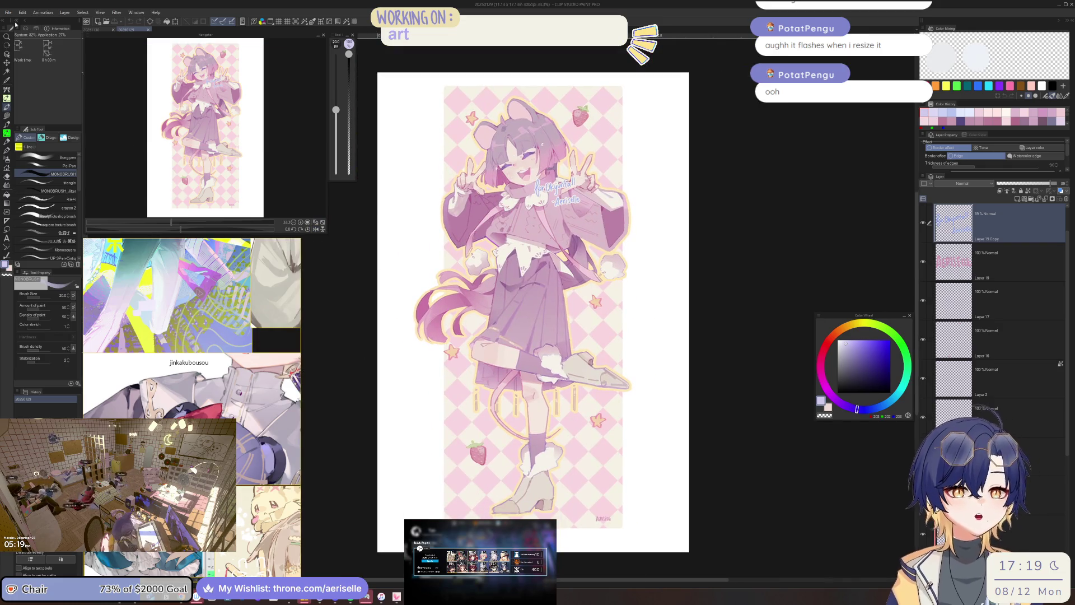
left_click(9, 12)
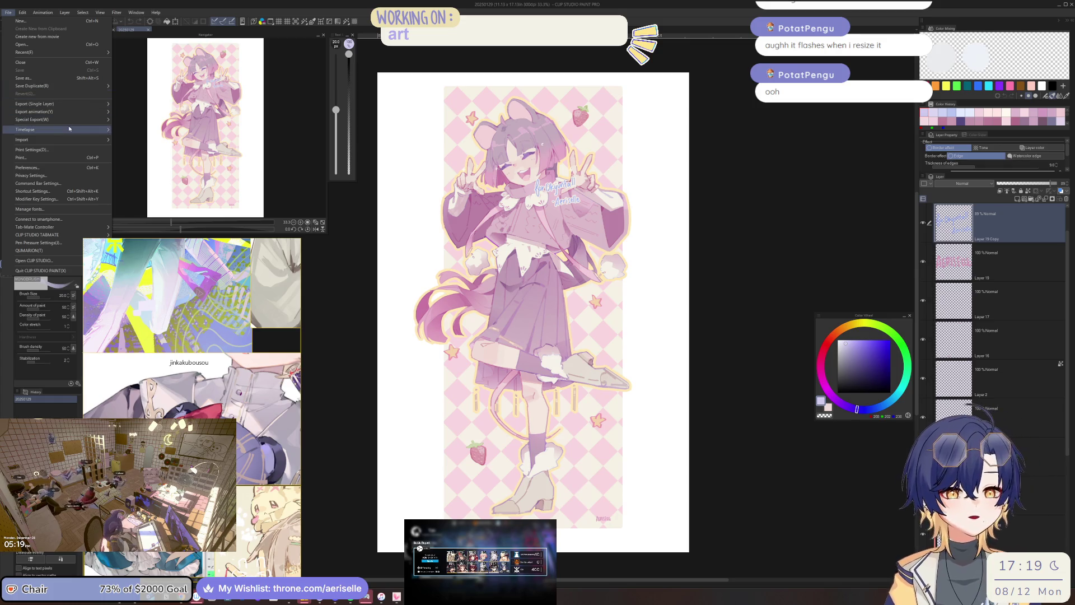
key("Escape")
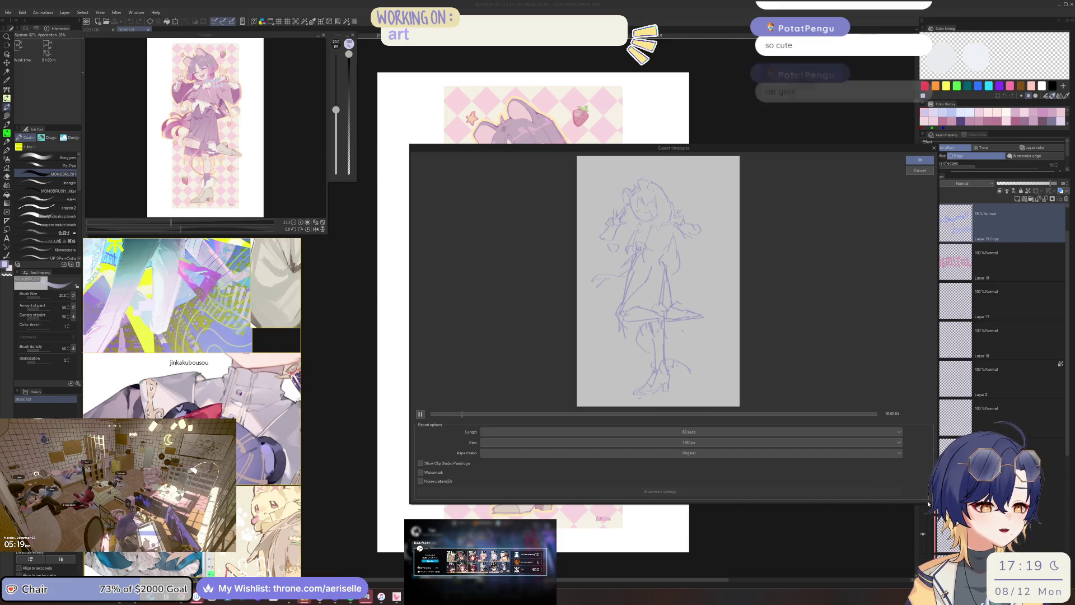
left_click(881, 432)
left_click(881, 447)
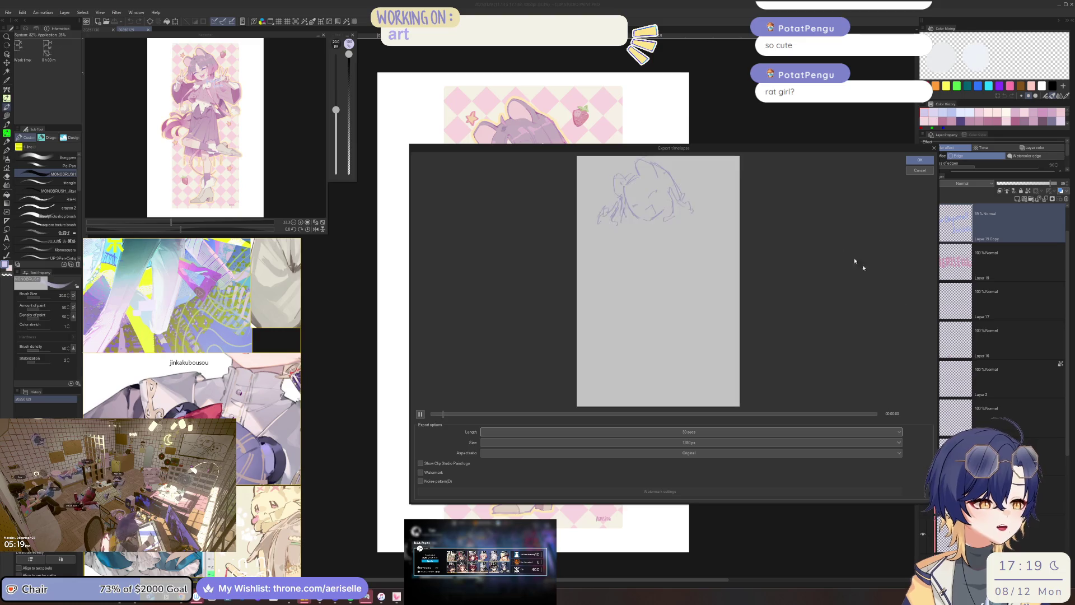
mouse_move(934, 387)
left_mouse_down()
mouse_move(784, 387)
mouse_move(708, 424)
left_mouse_up()
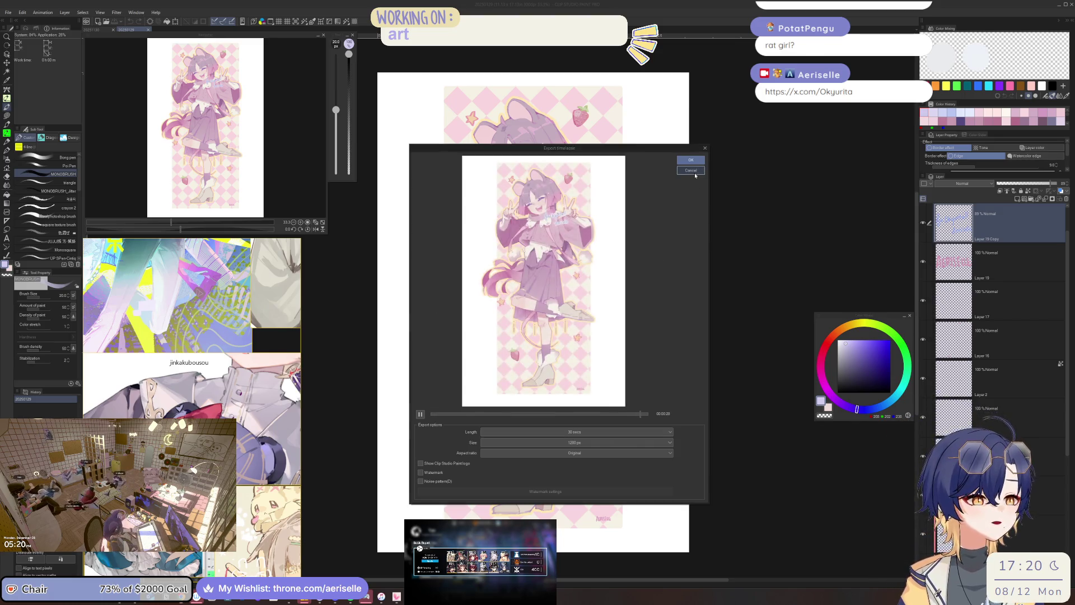
key("Escape")
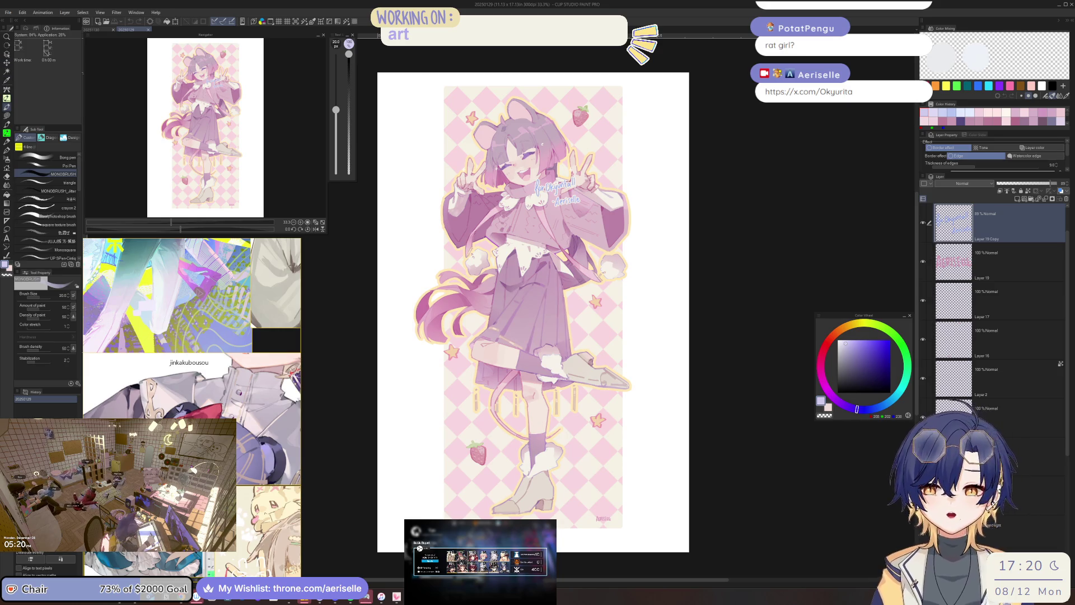
Leave Clip Studio Paint and zoom into the dark-haired boy reference PNG in Photos.
key("alt+Tab")
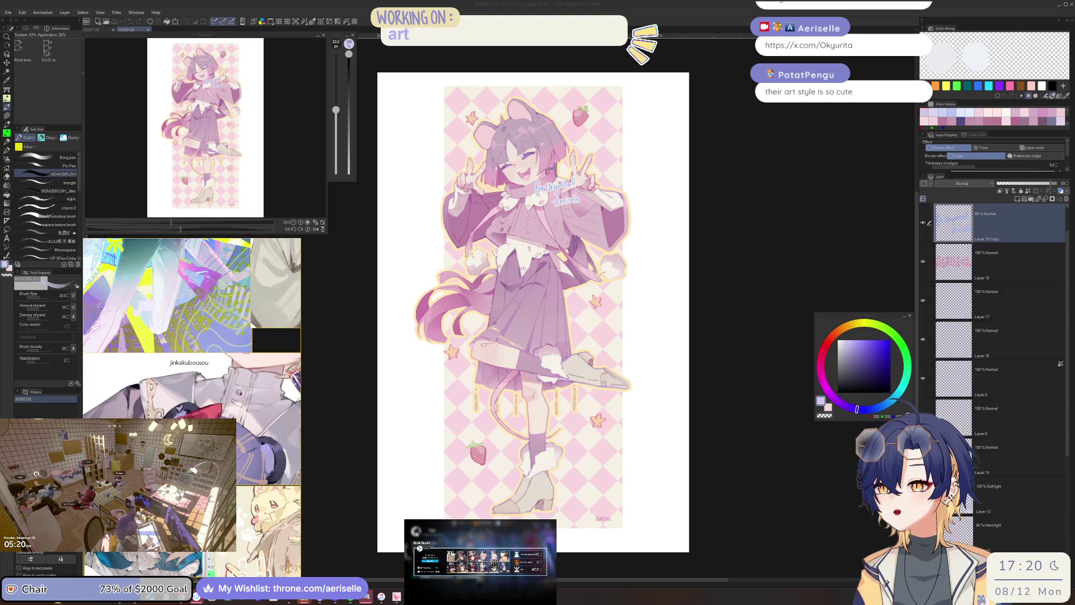
scroll(613, 178, "up", 4)
scroll(613, 178, "up", 3)
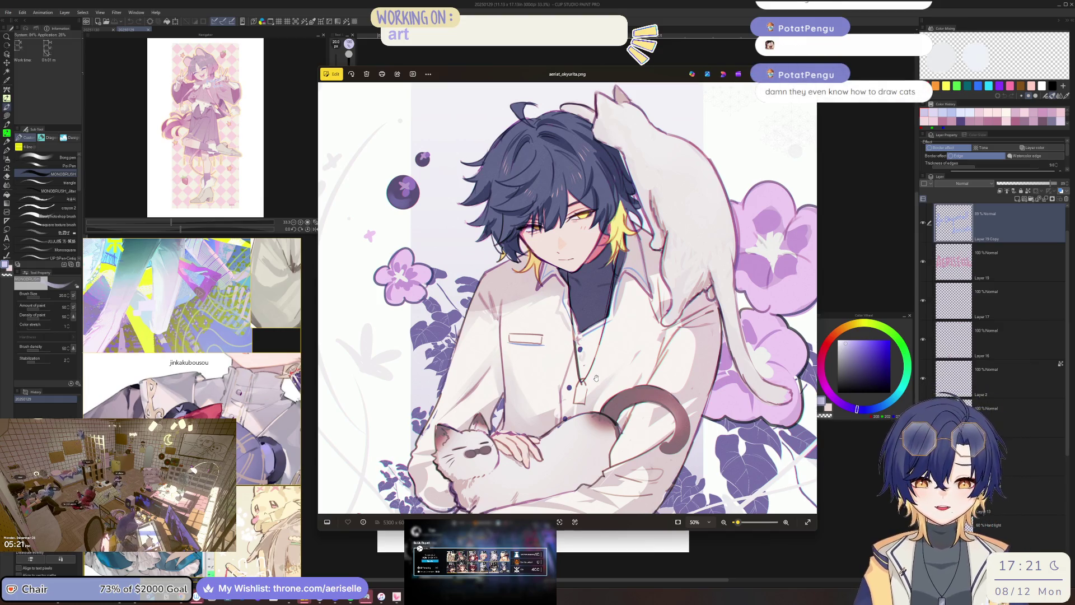
Zoom and pan across the boy-with-cats reference image, then close the Photos viewer.
mouse_move(653, 427)
left_mouse_down()
mouse_move(671, 379)
mouse_move(663, 278)
mouse_move(682, 242)
left_mouse_up()
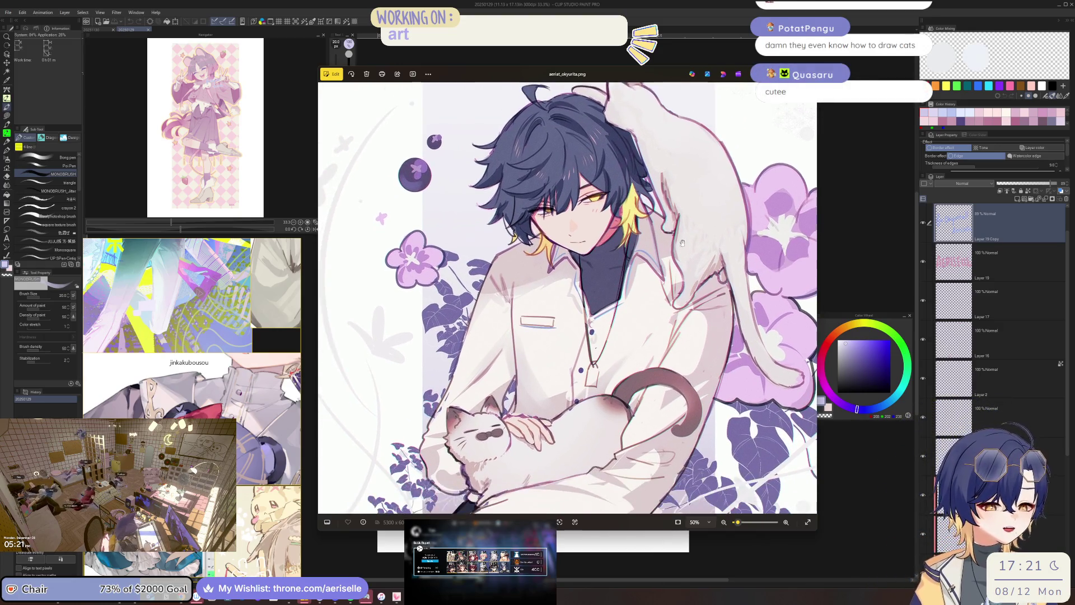
scroll(683, 247, "down", 3)
scroll(689, 256, "down", 2)
scroll(662, 326, "up", 3)
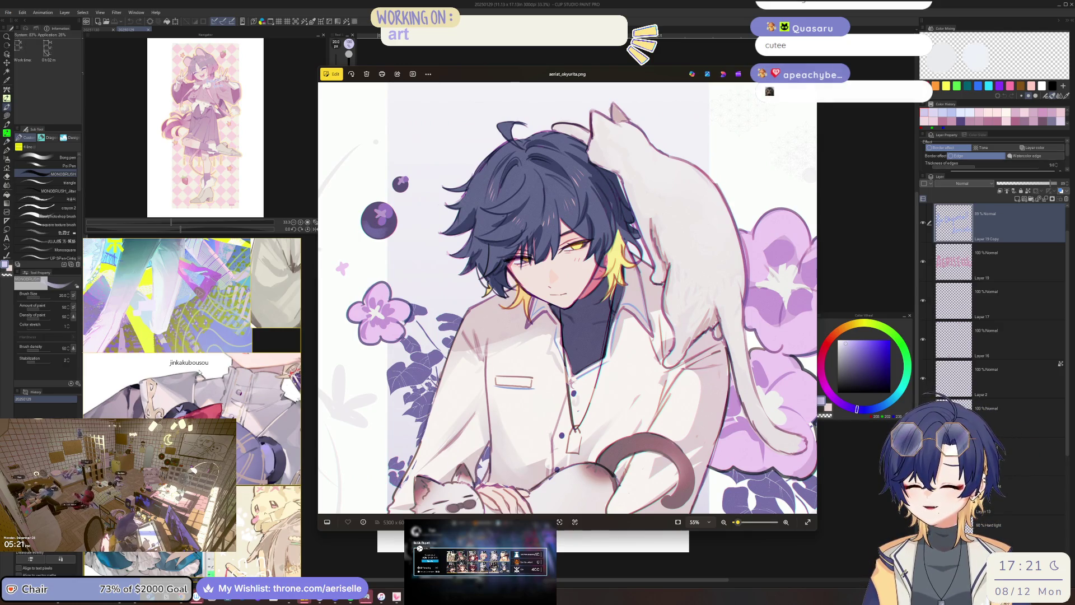
left_click_drag(650, 299, 664, 286)
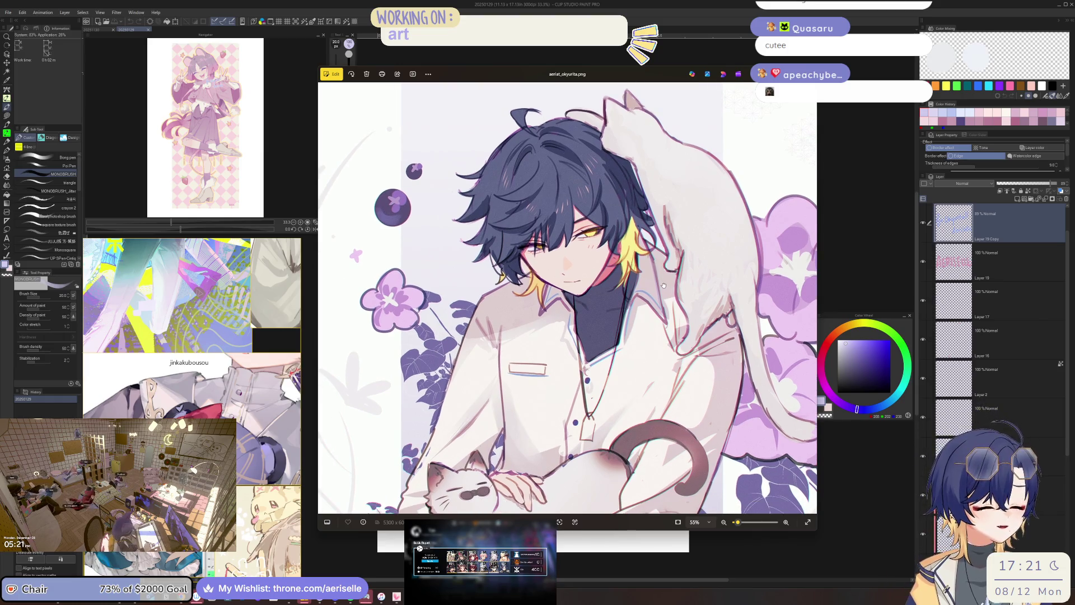
scroll(664, 286, "down", 1)
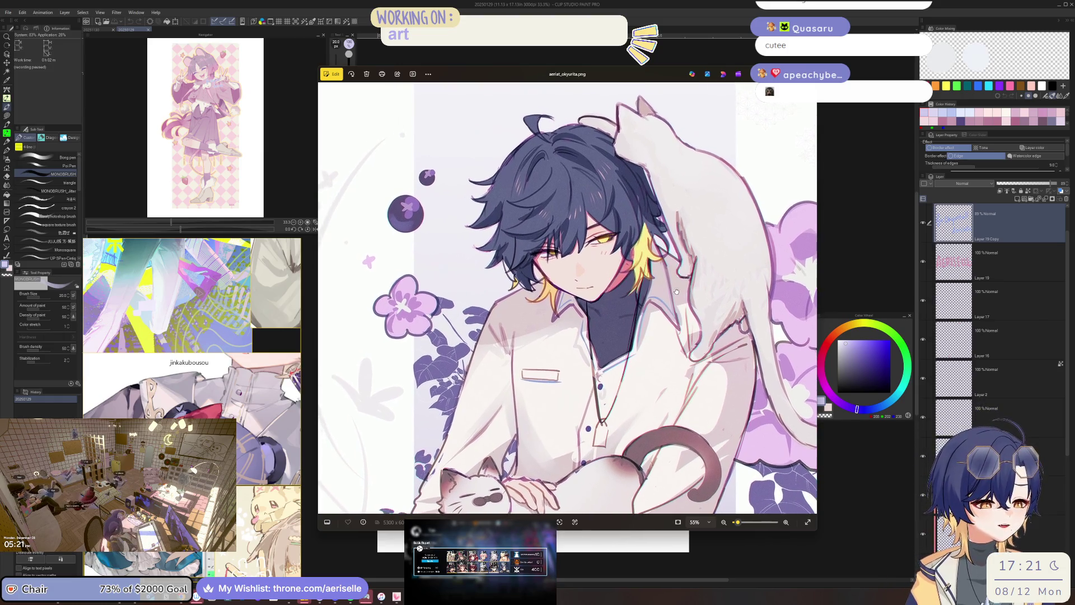
scroll(680, 293, "down", 1)
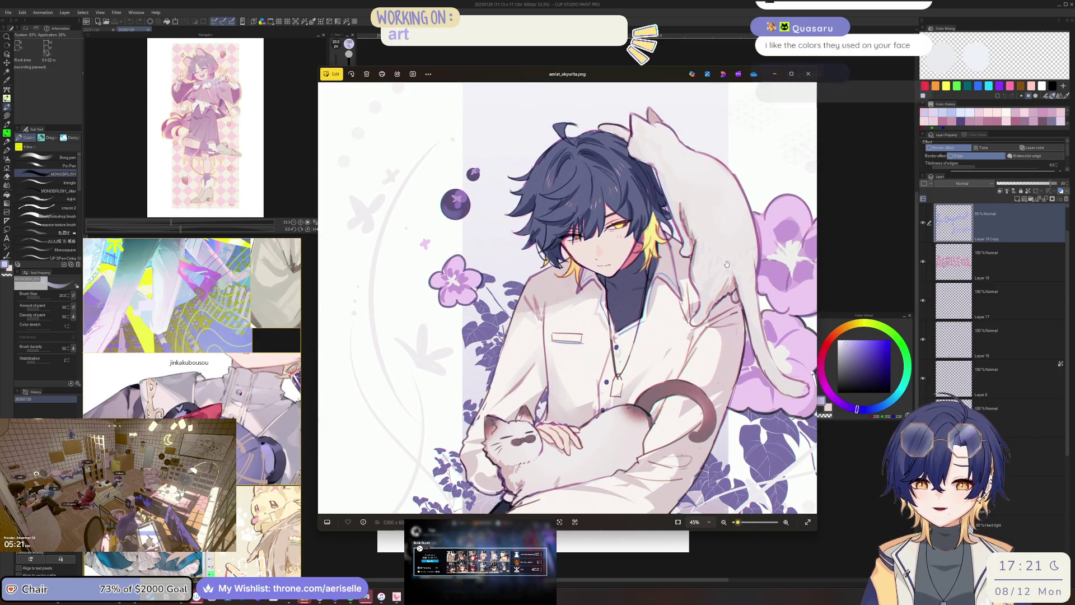
scroll(636, 248, "up", 6)
scroll(695, 319, "down", 1)
scroll(695, 319, "down", 3)
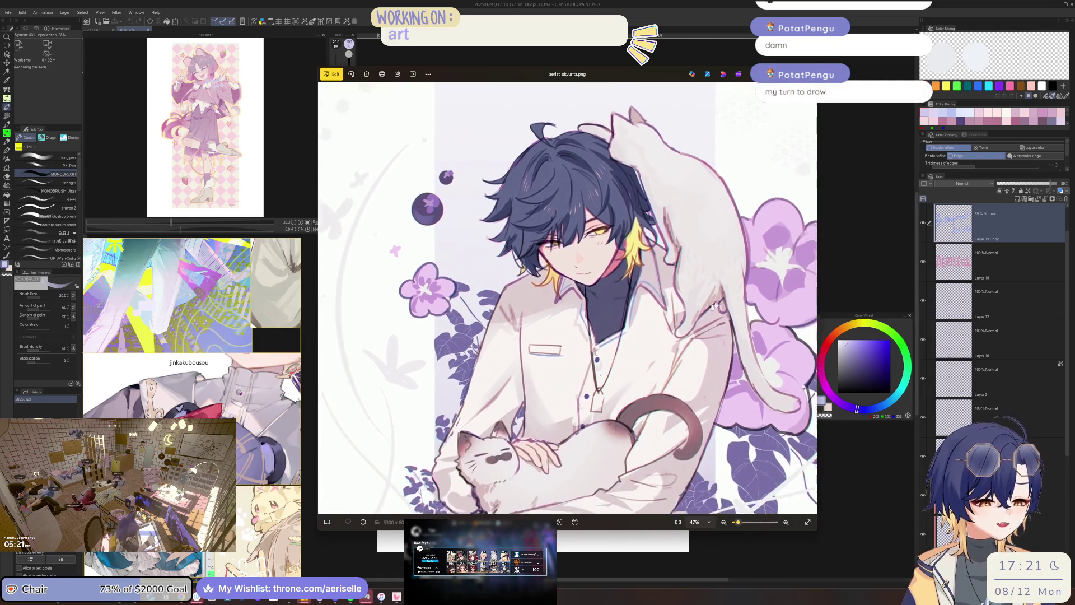
key("Escape")
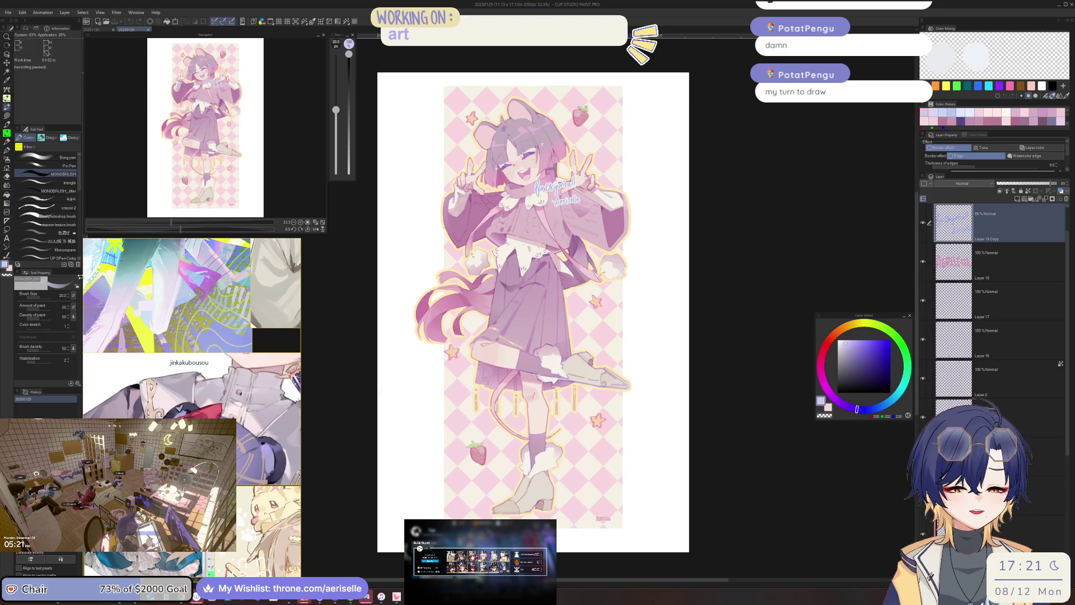
Close the 20250129 document and view the goggled girl's jacket zoomed, mirrored and tilted 30 degrees.
left_click(148, 30)
key("ctrl+plus")
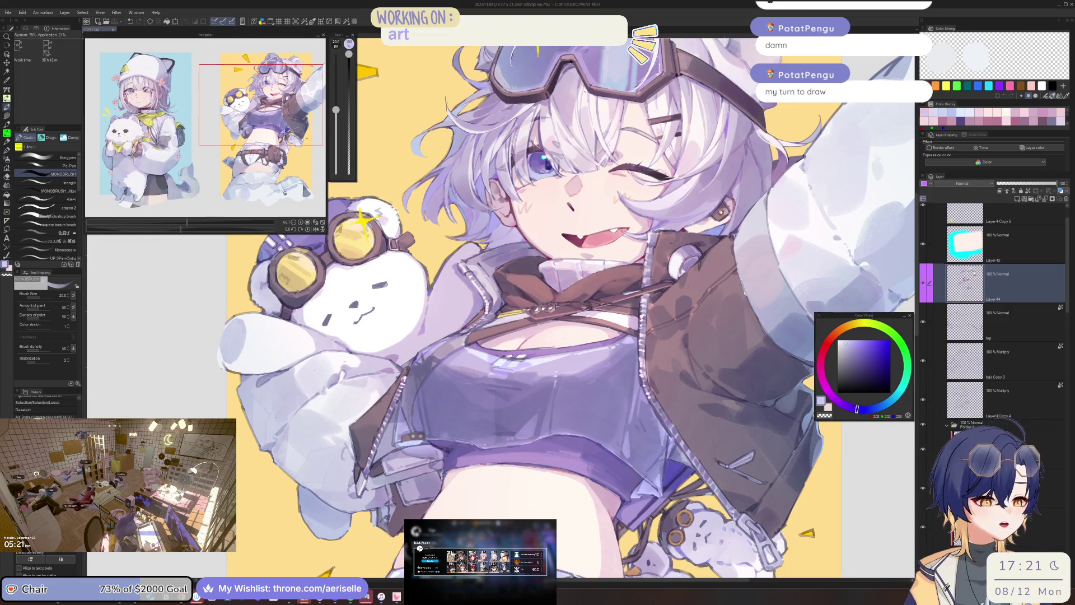
key("h")
key("minus")
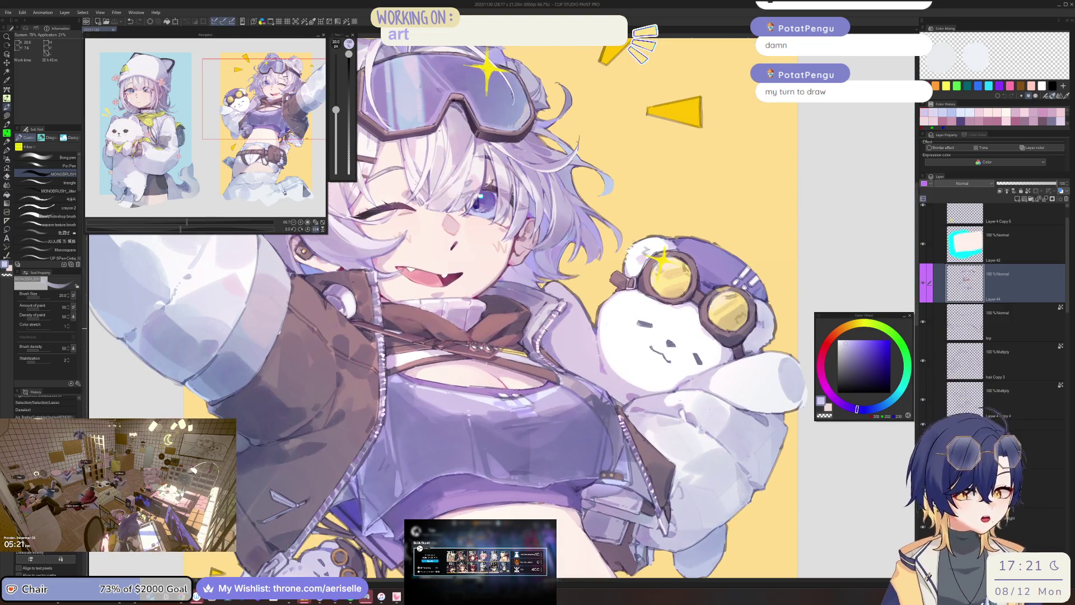
scroll(535, 334, "up", 2)
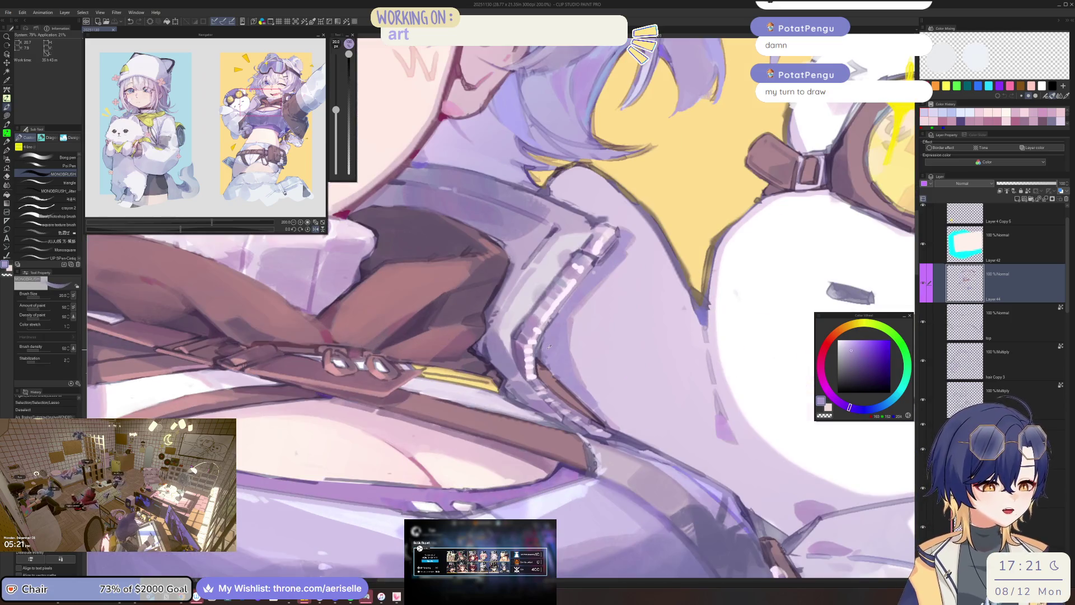
scroll(535, 334, "up", 1)
key("minus")
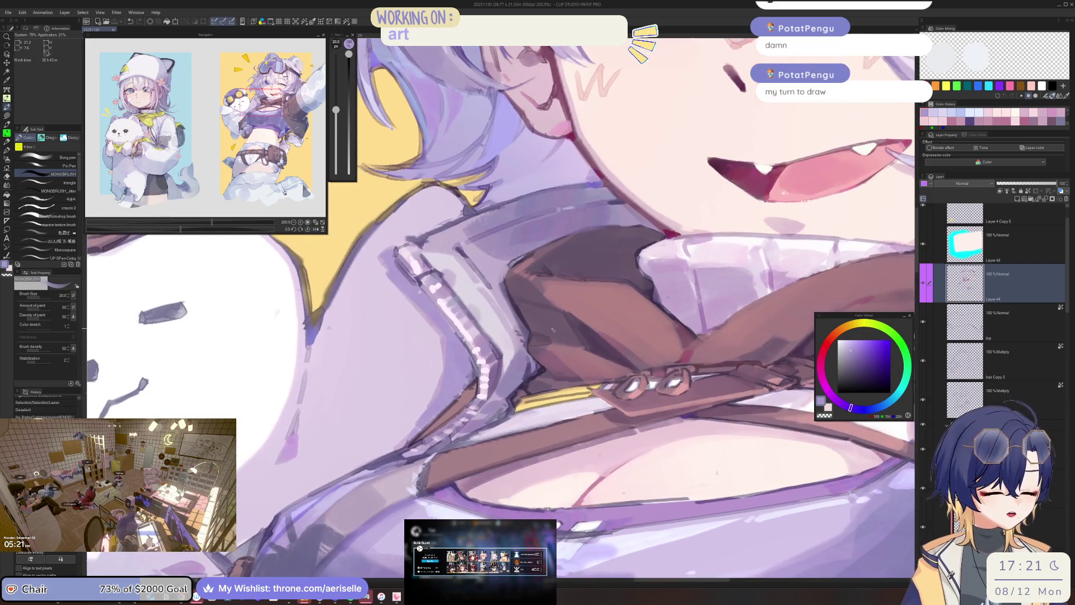
key("h")
key("minus")
left_click_drag(619, 272, 512, 301)
key("h")
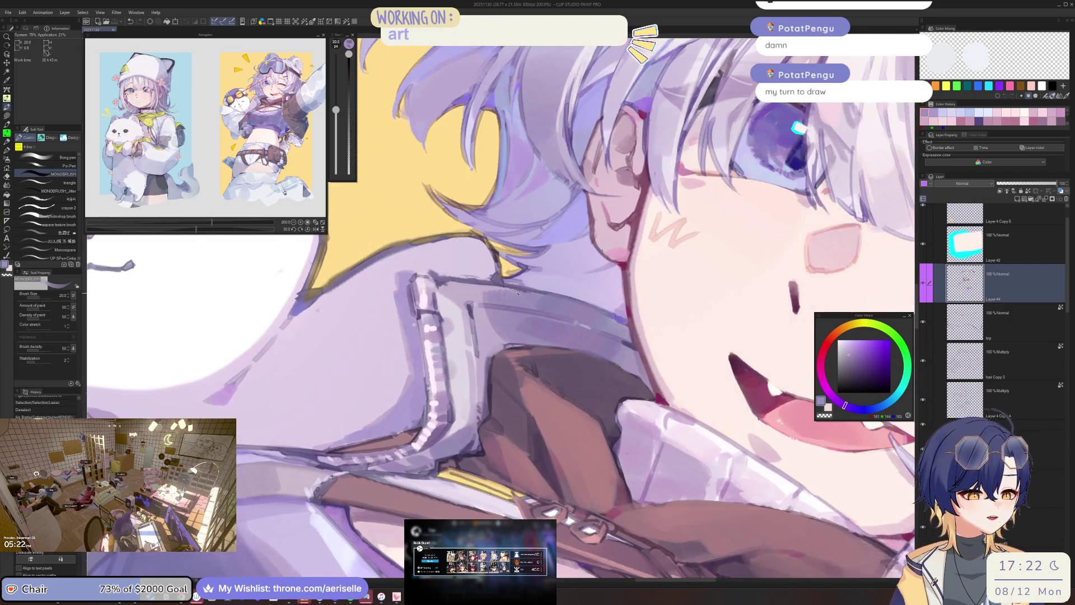
scroll(518, 293, "up", 4)
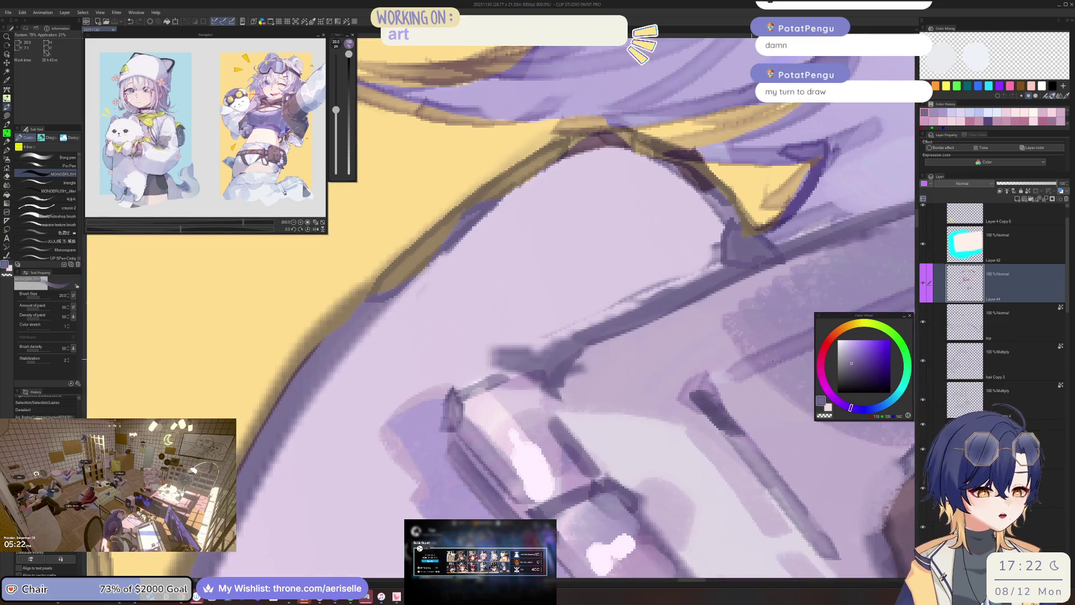
Undo a stray purple stroke and paint a light-blue highlight along the jacket edge with a smaller brush.
left_click(868, 355)
left_click_drag(560, 370, 537, 392)
key("bracketleft")
key("bracketleft")
key("bracketleft")
key("bracketleft")
key("ctrl+z")
key("bracketleft")
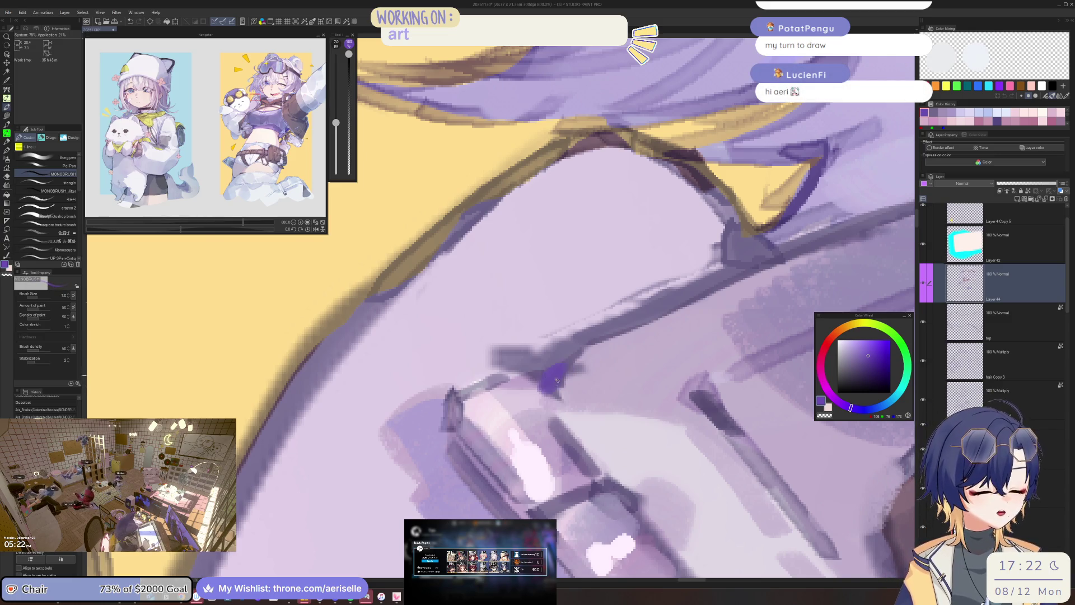
scroll(697, 368, "down", 10)
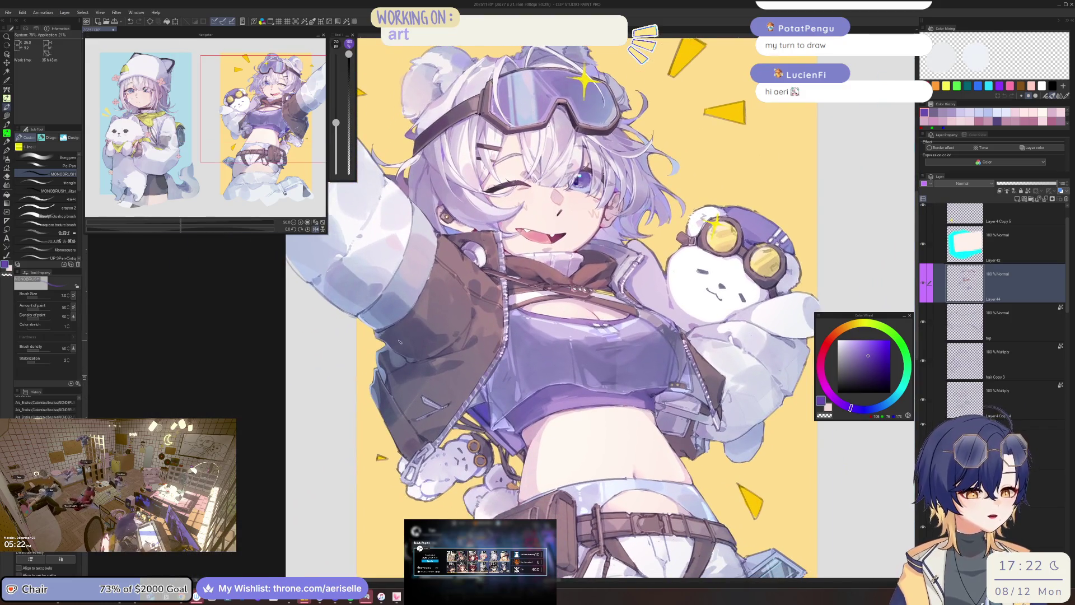
scroll(697, 368, "up", 5)
scroll(599, 354, "up", 2)
left_click(861, 350)
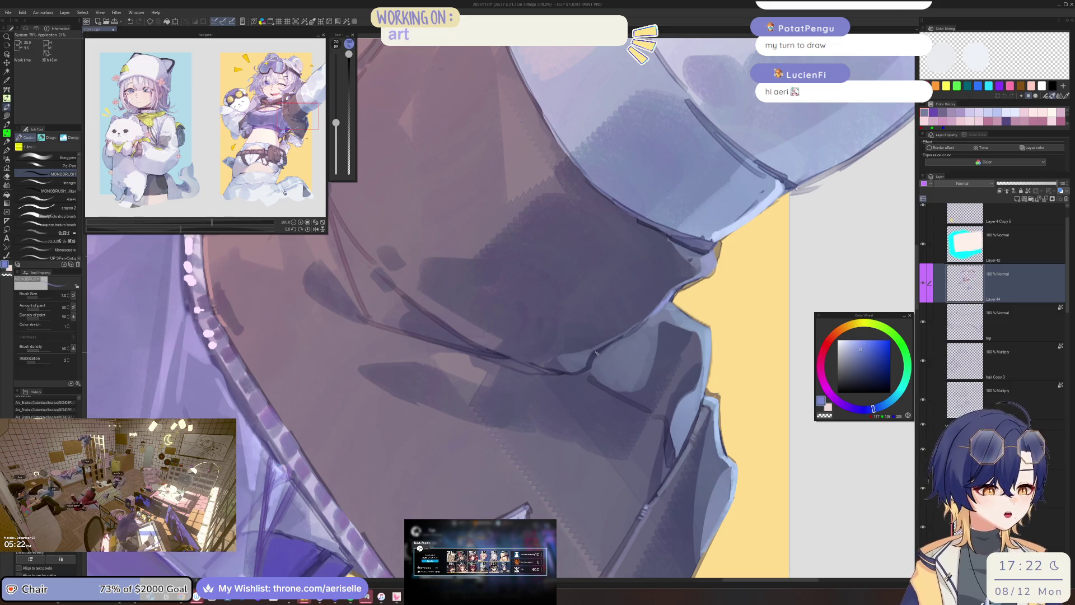
left_click_drag(596, 354, 588, 369)
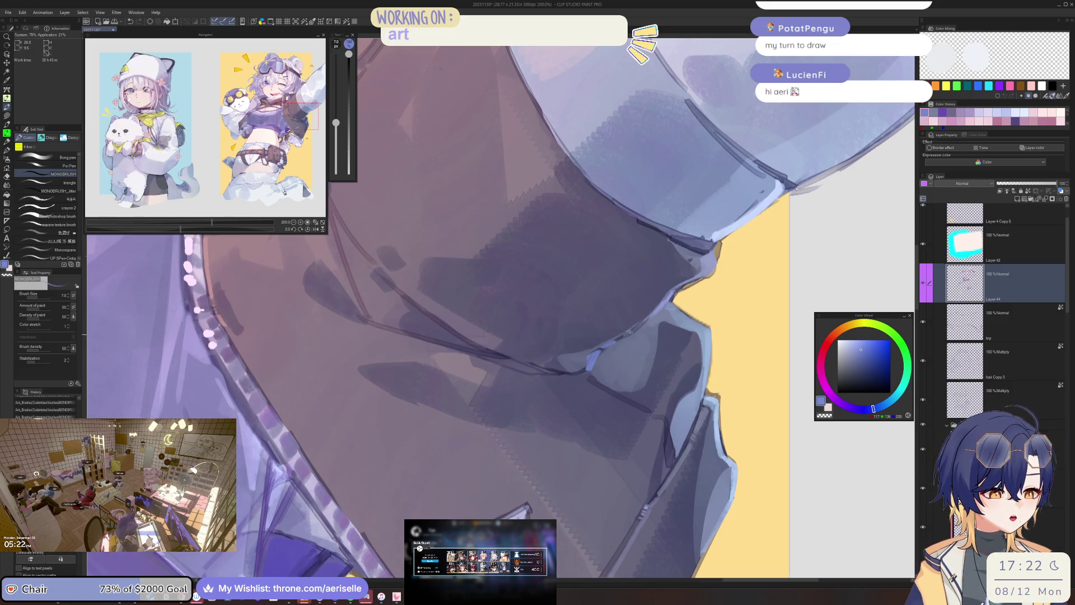
Paint a saturated blue highlight down the jacket edge and reduce the brush size to 4.
scroll(644, 324, "down", 3)
left_click_drag(639, 358, 633, 419)
scroll(463, 362, "up", 2)
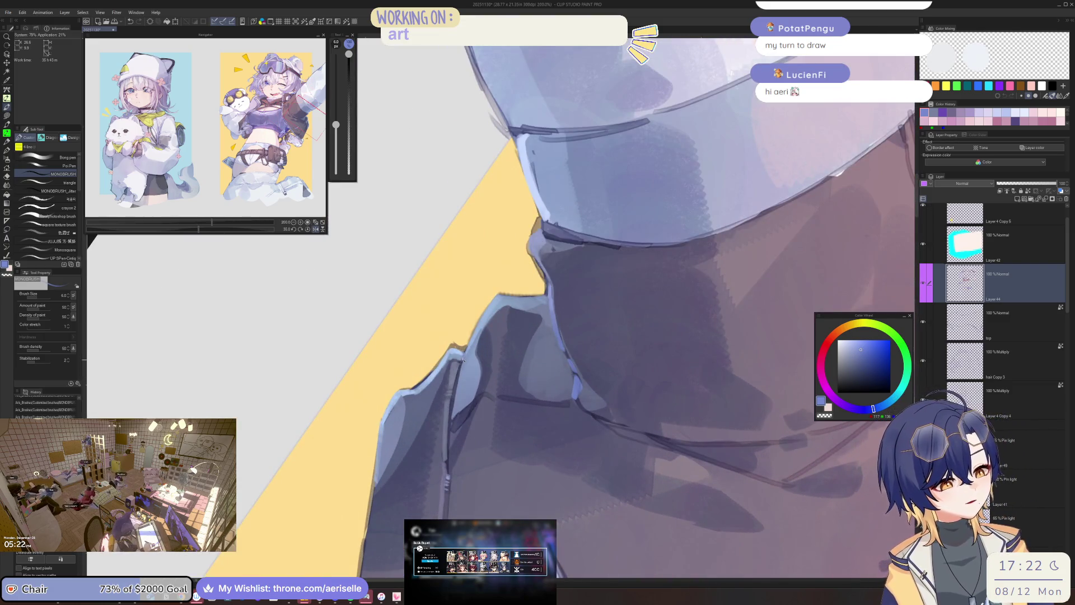
left_click(866, 343)
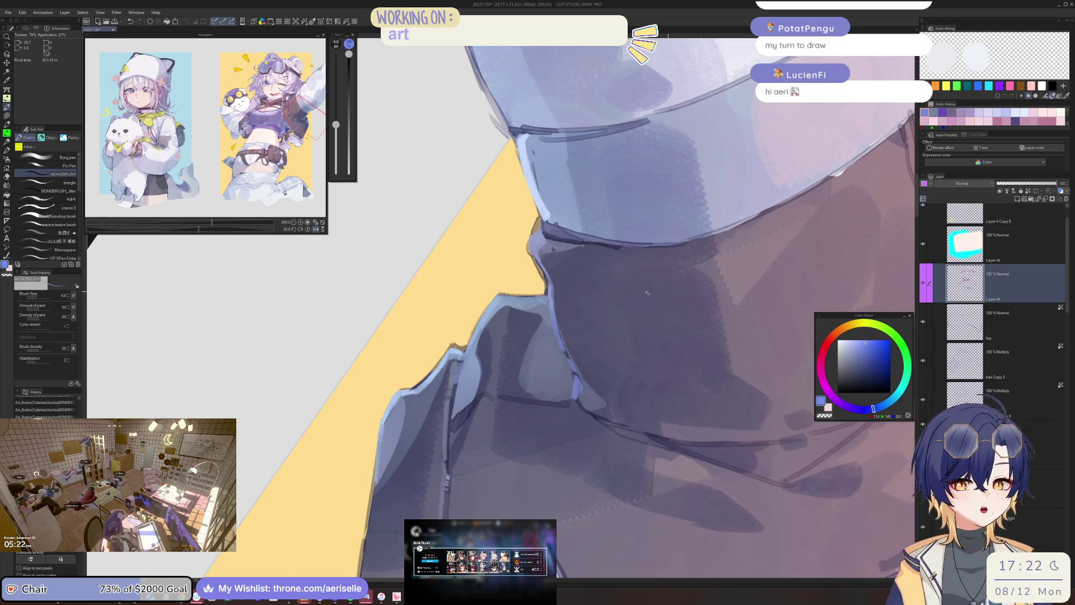
left_click_drag(464, 360, 451, 425)
key("bracketleft")
key("bracketleft")
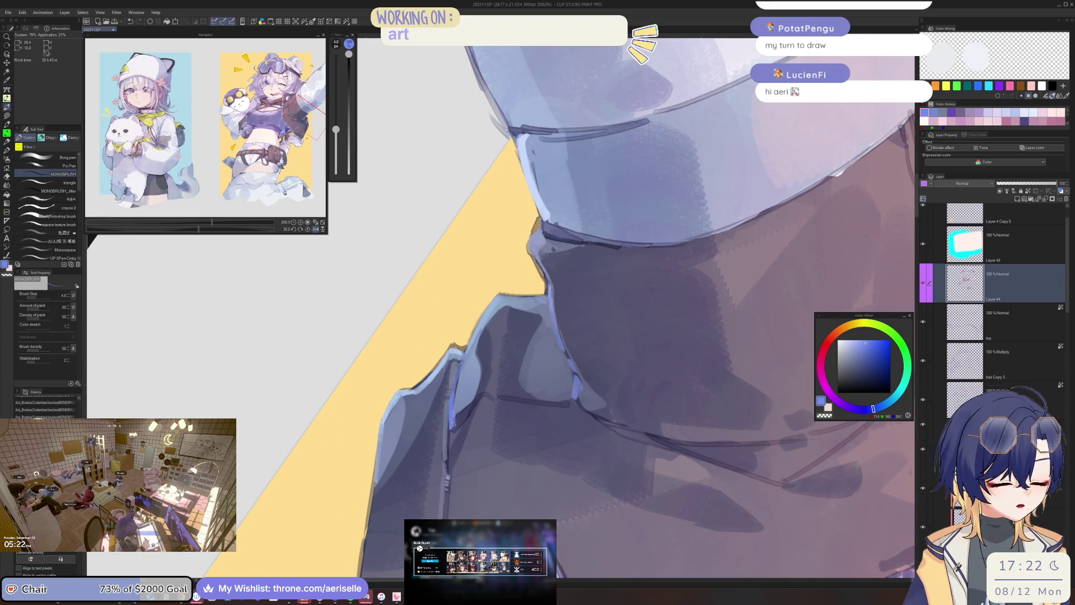
Add a bright-blue accent on the jacket collar, pick a darker grey-blue and straighten the rotation to zero.
key("ctrl+alt+0")
scroll(453, 411, "up", 3)
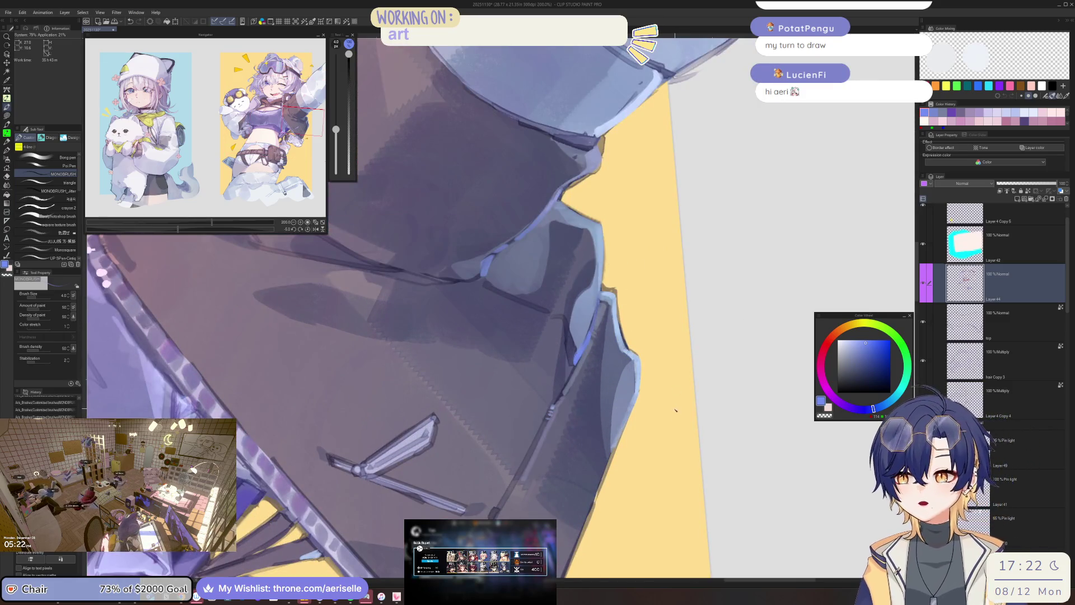
left_click_drag(668, 446, 648, 414)
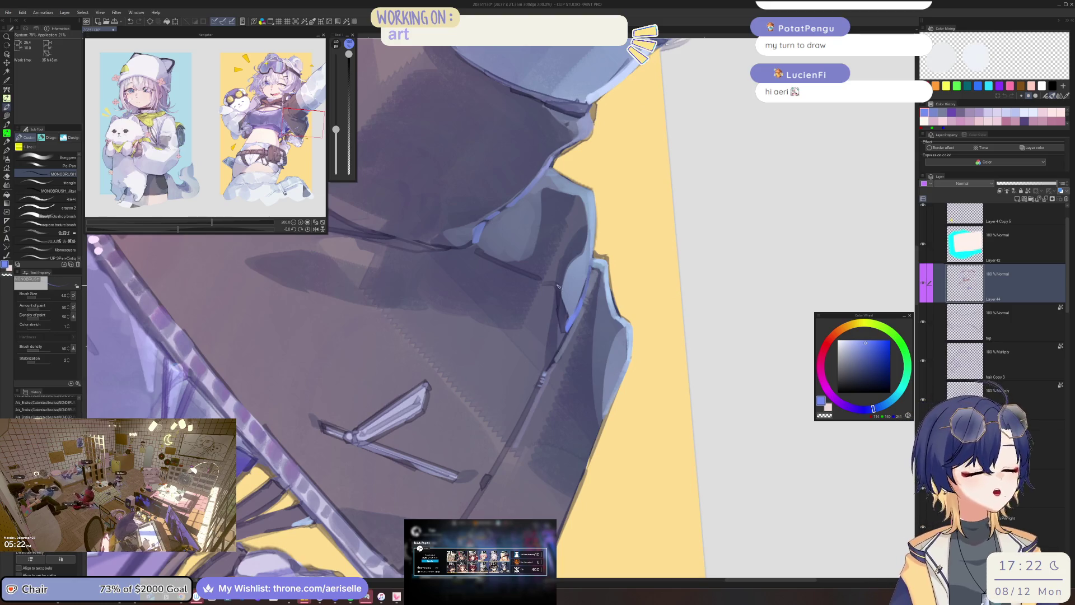
scroll(540, 287, "up", 3)
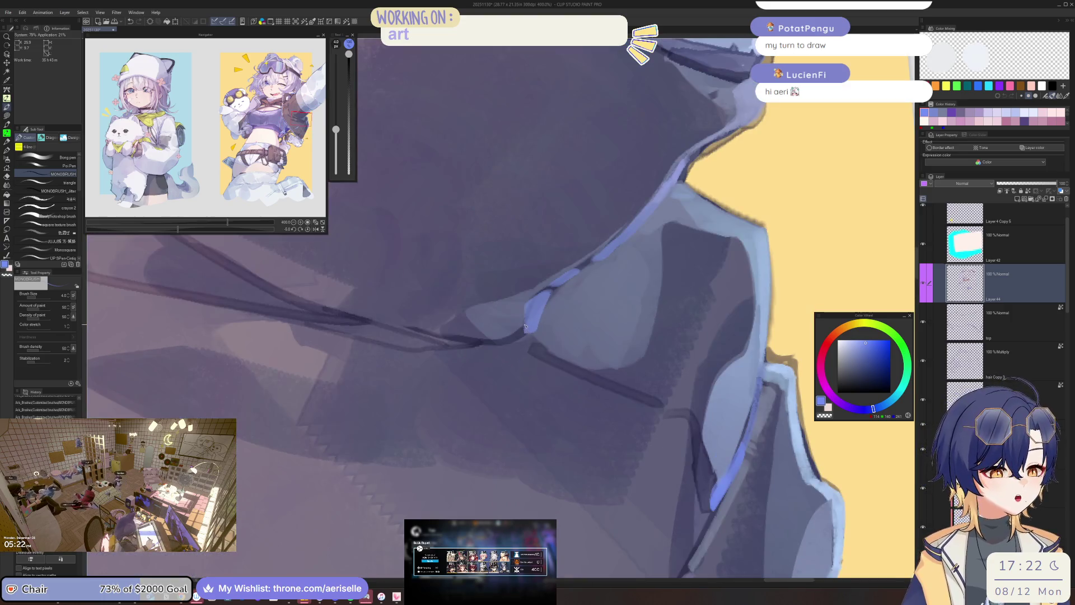
mouse_move(525, 326)
left_mouse_down()
mouse_move(510, 338)
mouse_move(519, 334)
left_mouse_up()
left_click(564, 293, "alt")
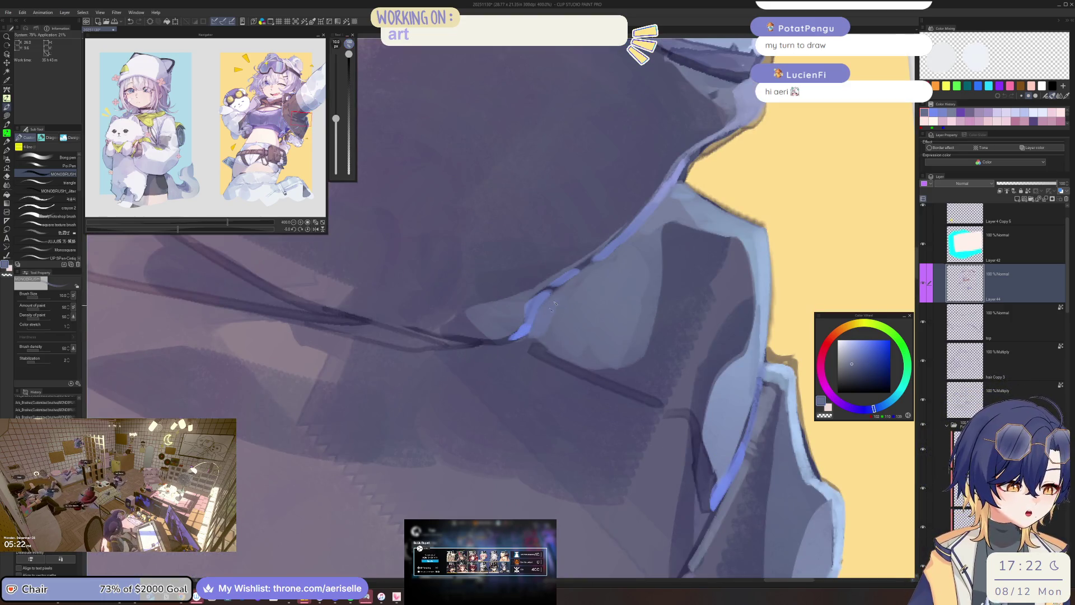
scroll(638, 297, "down", 4)
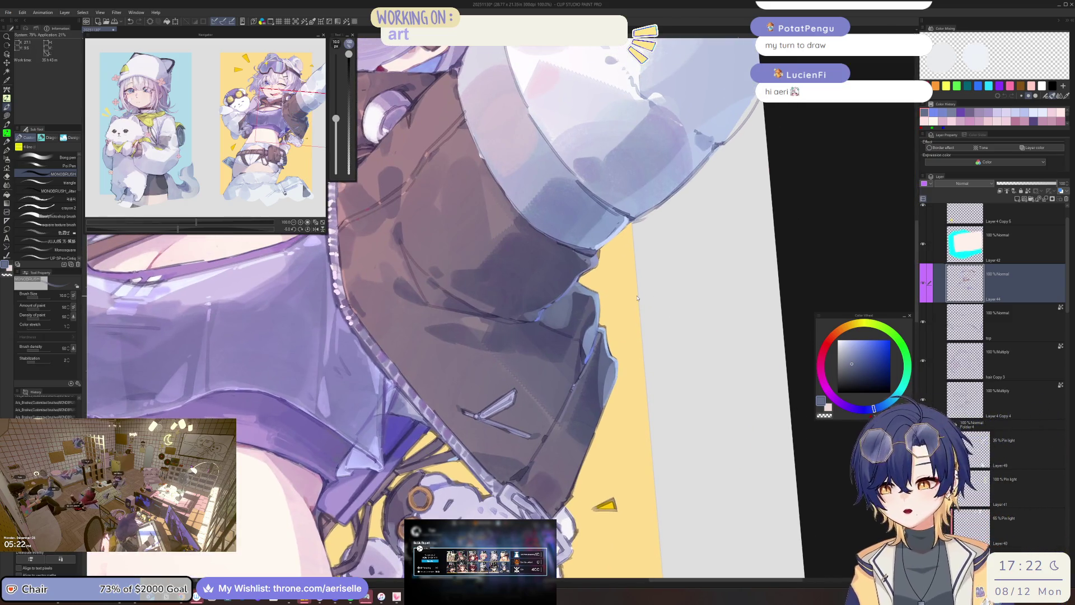
key("ctrl+alt+0")
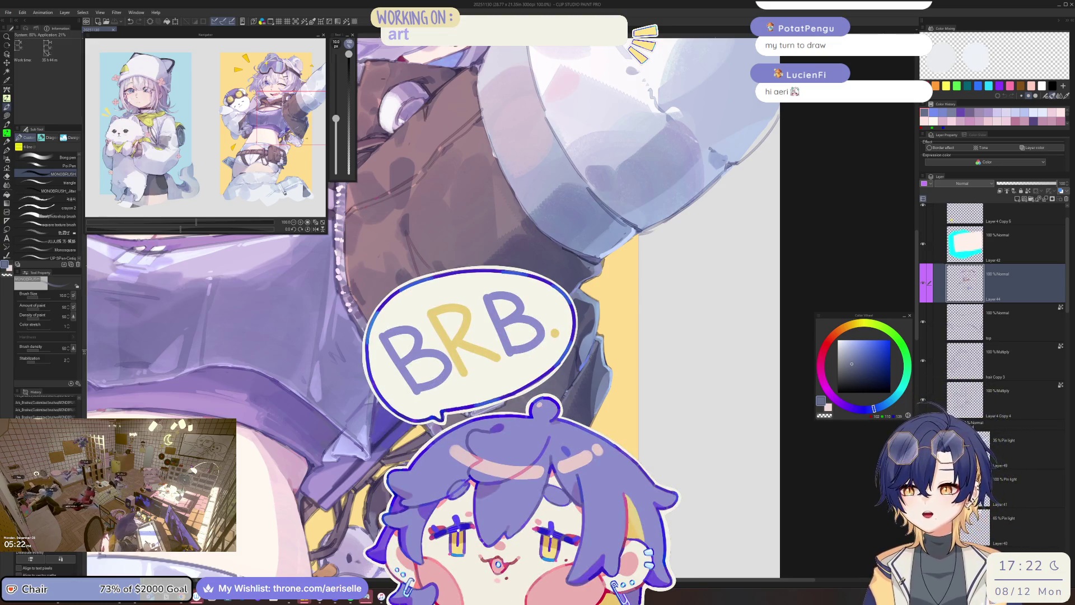
key("alt+Tab")
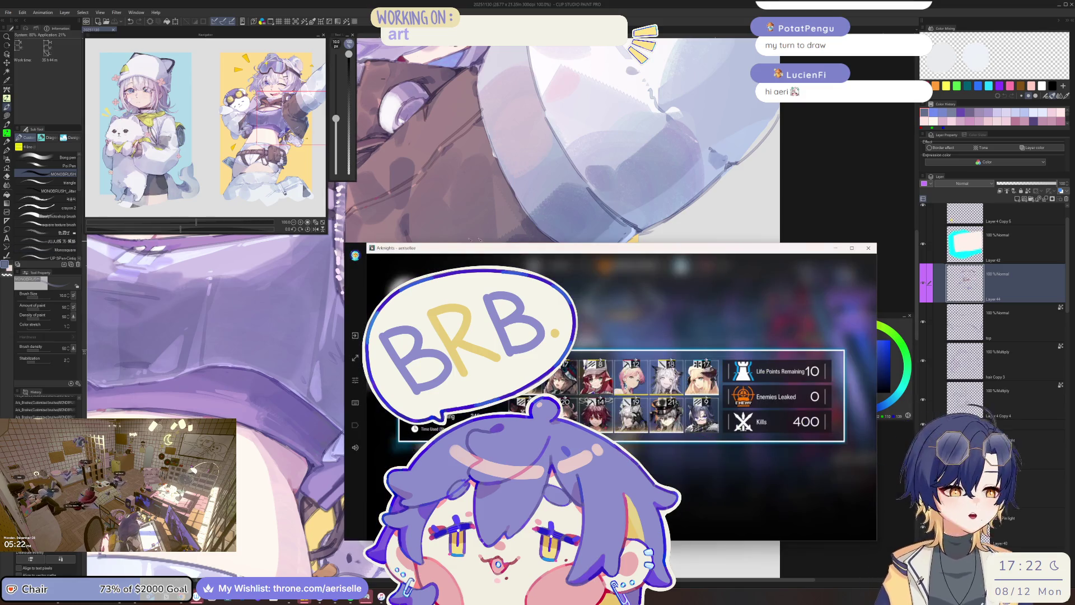
left_click(667, 359)
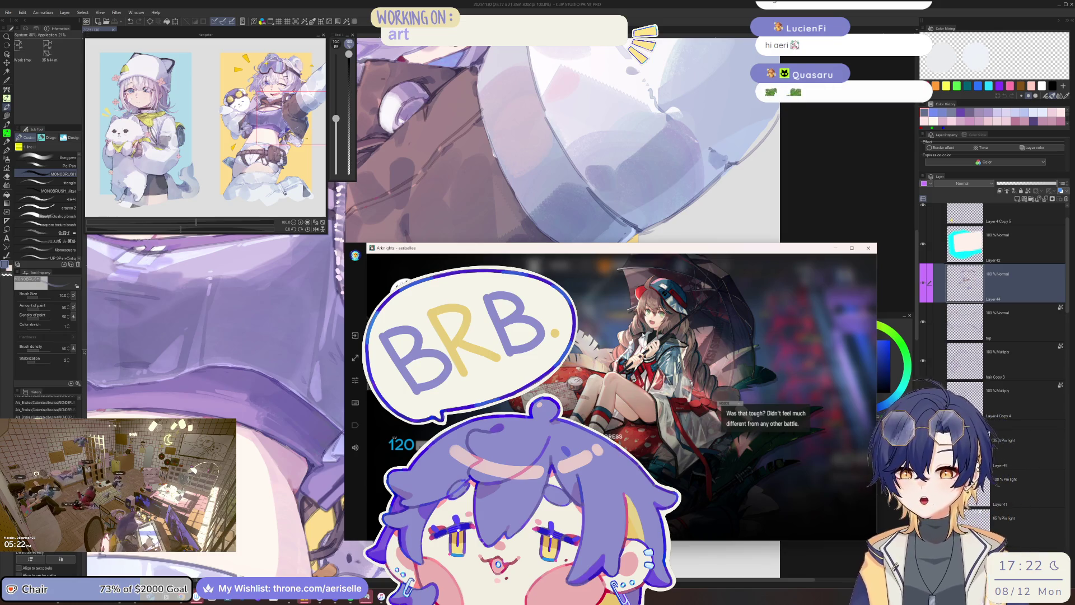
key("alt+Tab")
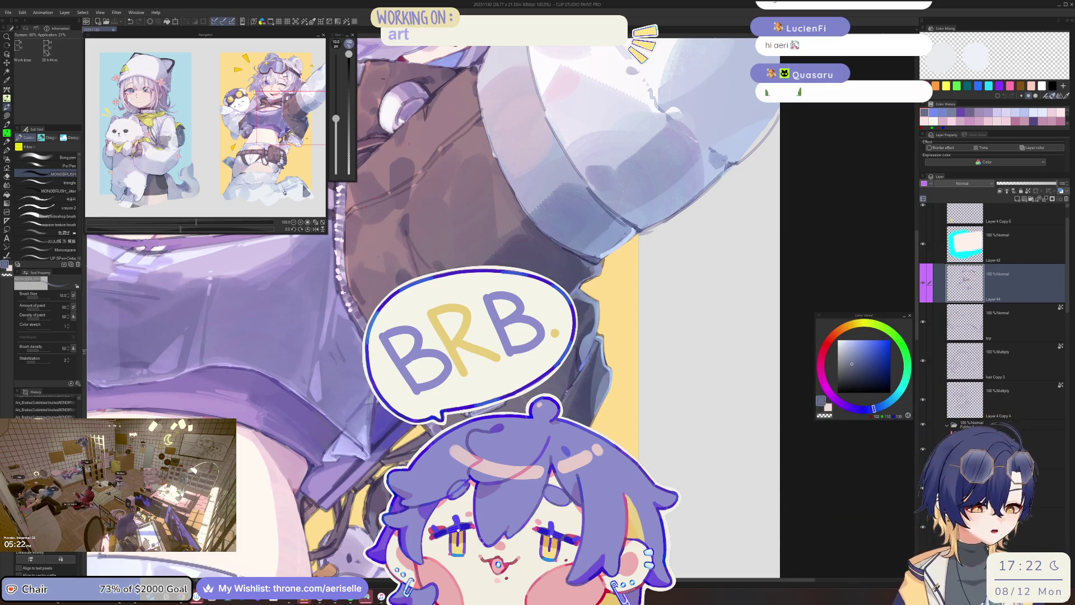
key("alt+Tab")
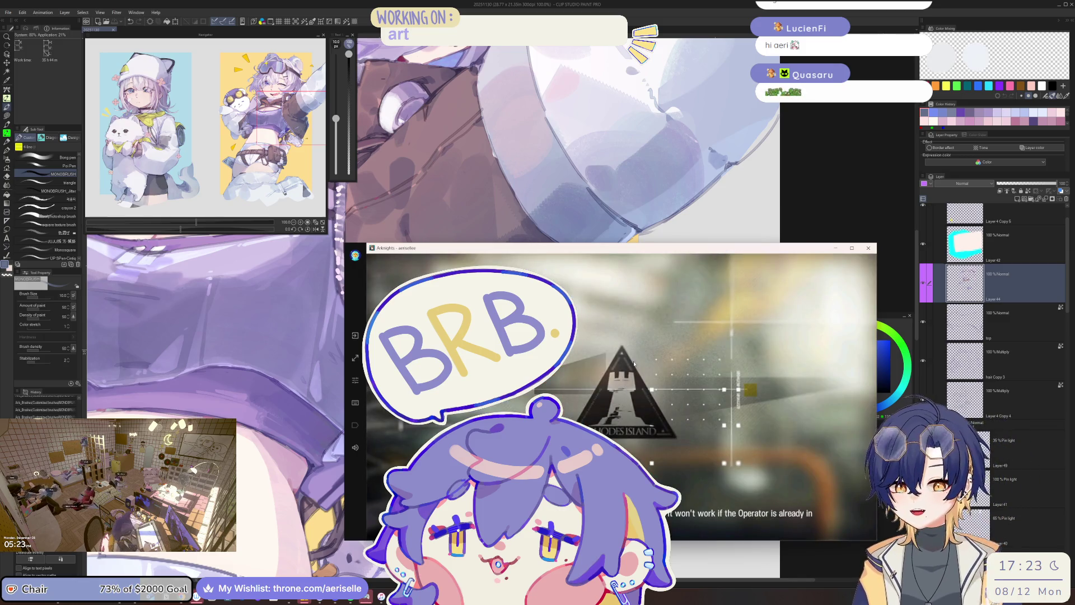
left_click(925, 326)
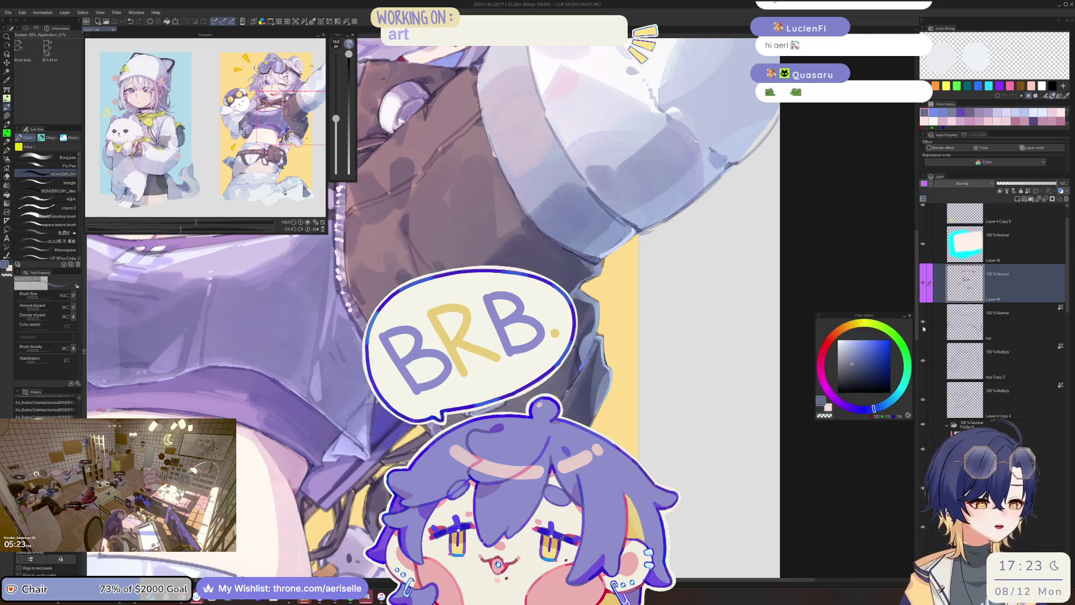
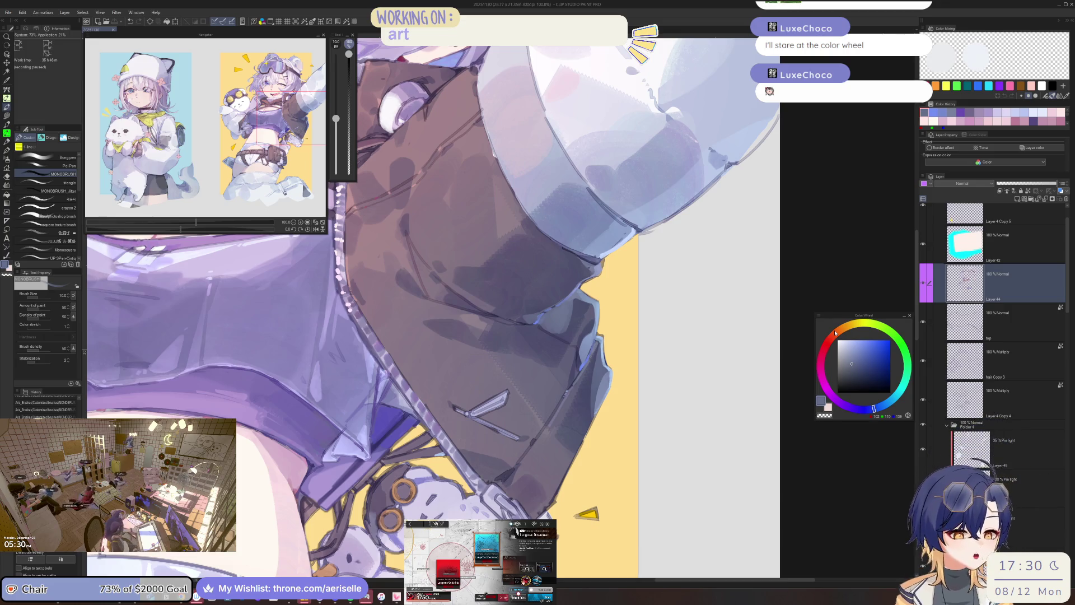
Switch to the Arknights window and back out of the mission screen to the home screen.
key("alt+Tab")
left_click(406, 274)
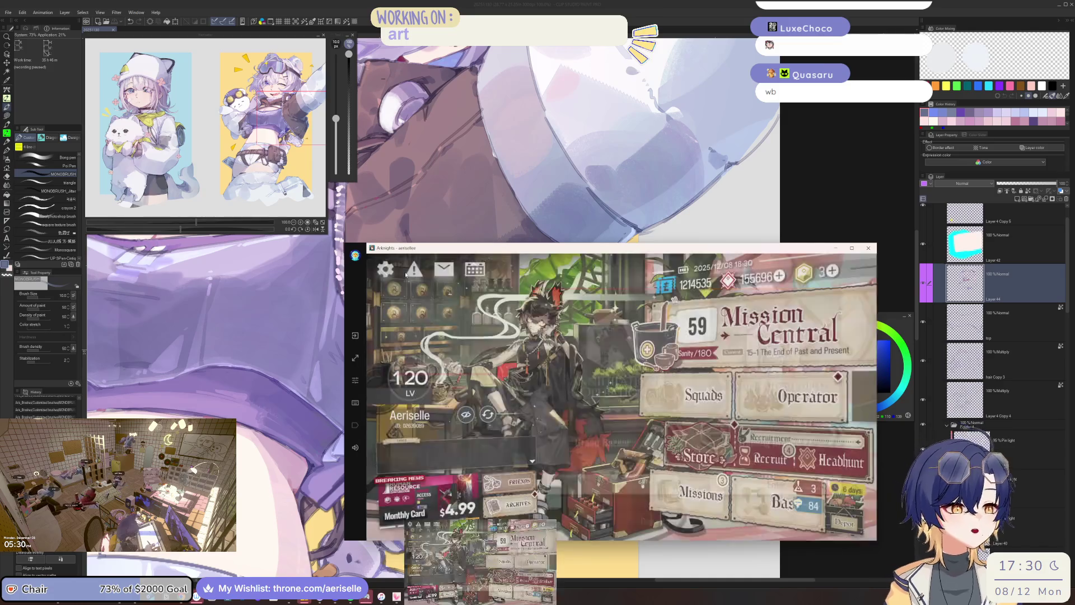
Buy the Orirock Cube and the Sugar from the Credit Store.
left_click(705, 468)
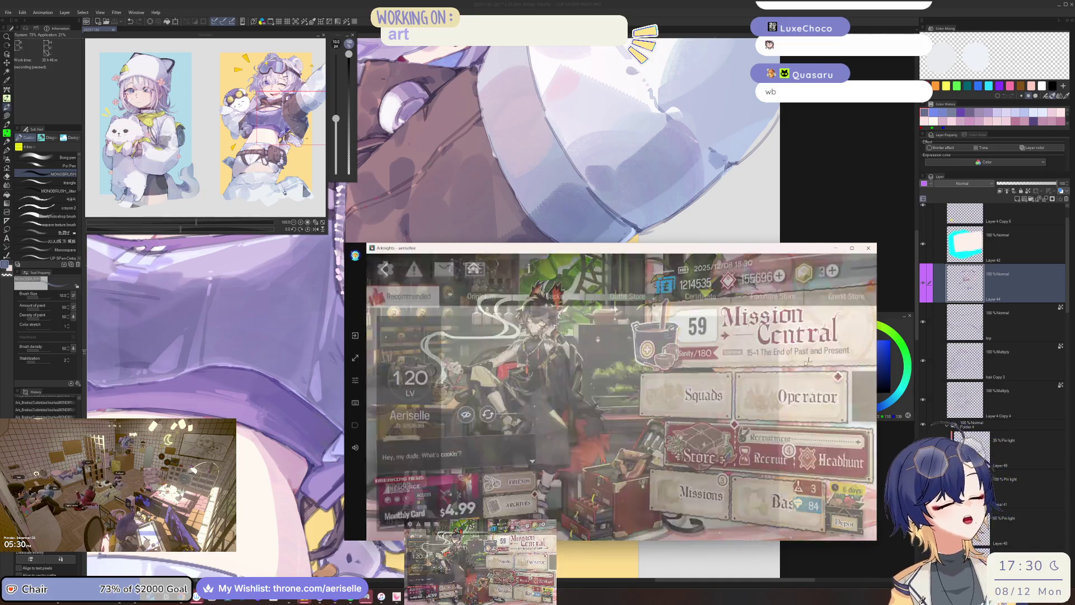
left_click(850, 292)
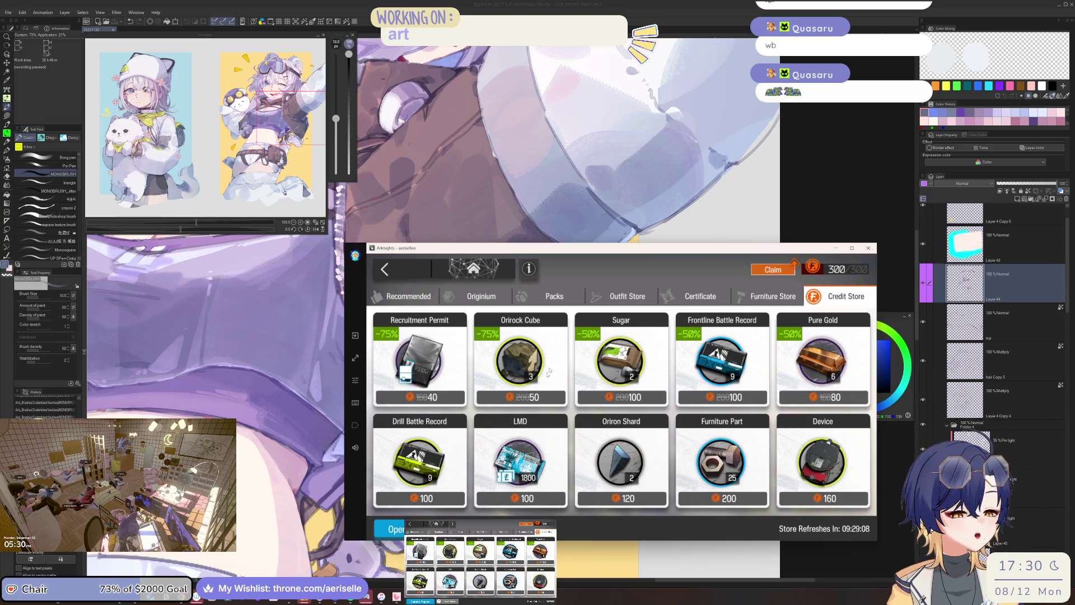
left_click(520, 361)
left_click(755, 485)
left_click(756, 485)
left_click(619, 359)
left_click(765, 475)
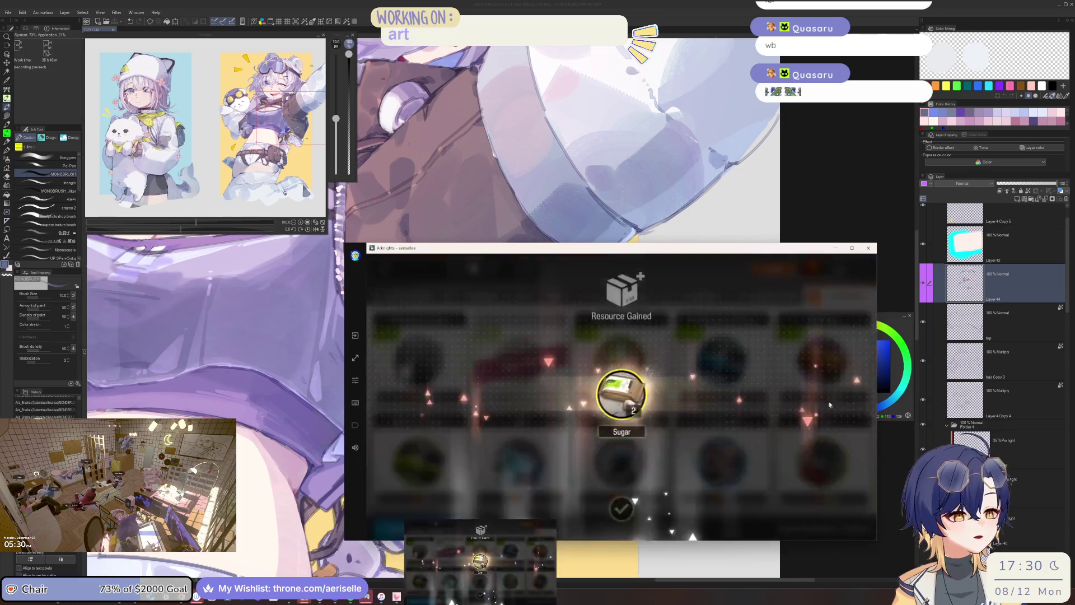
left_click(765, 283)
Claim the daily store credits, buy the Pure Gold, and go to the base.
left_click(773, 269)
left_click(773, 269)
left_click(822, 361)
left_click(743, 480)
left_click(744, 431)
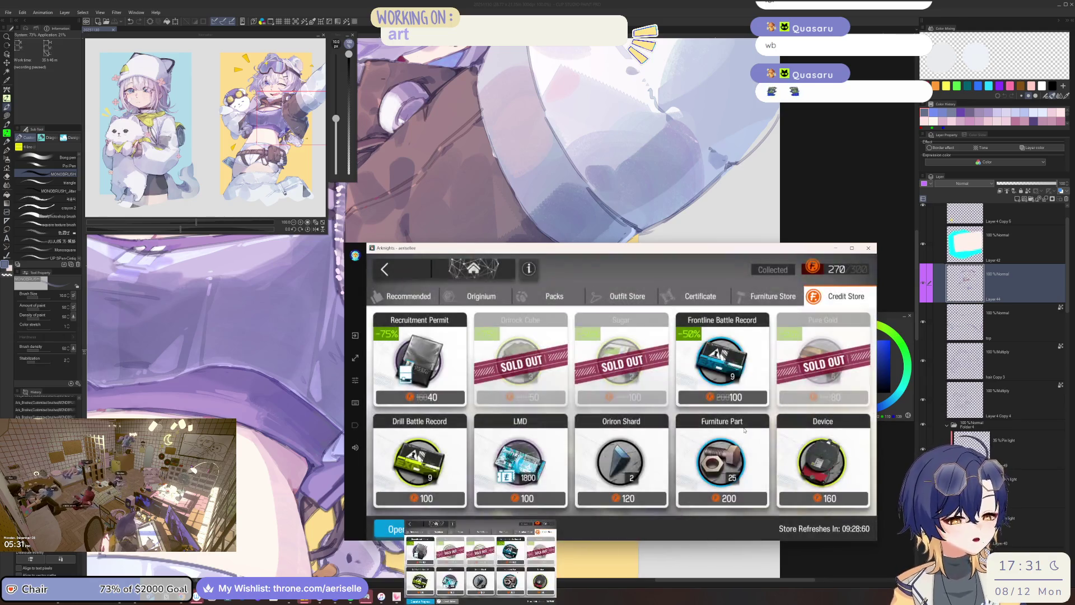
left_click(481, 269)
left_click(650, 286)
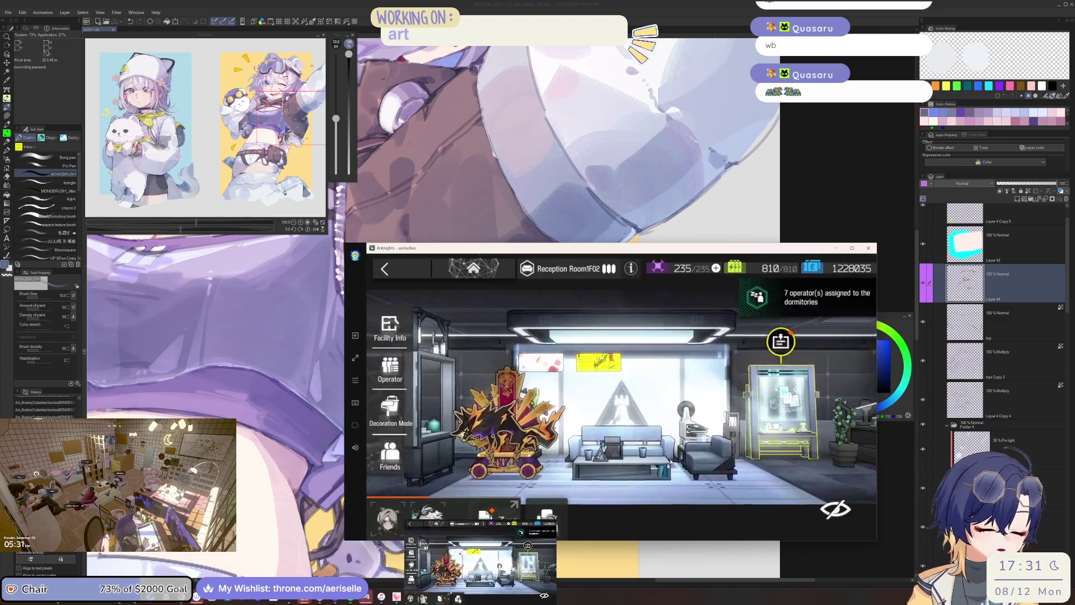
Collect the visitor credits, receive all clues, place Karlan Trade in slot 6, and unlock the exchange.
left_click(789, 337)
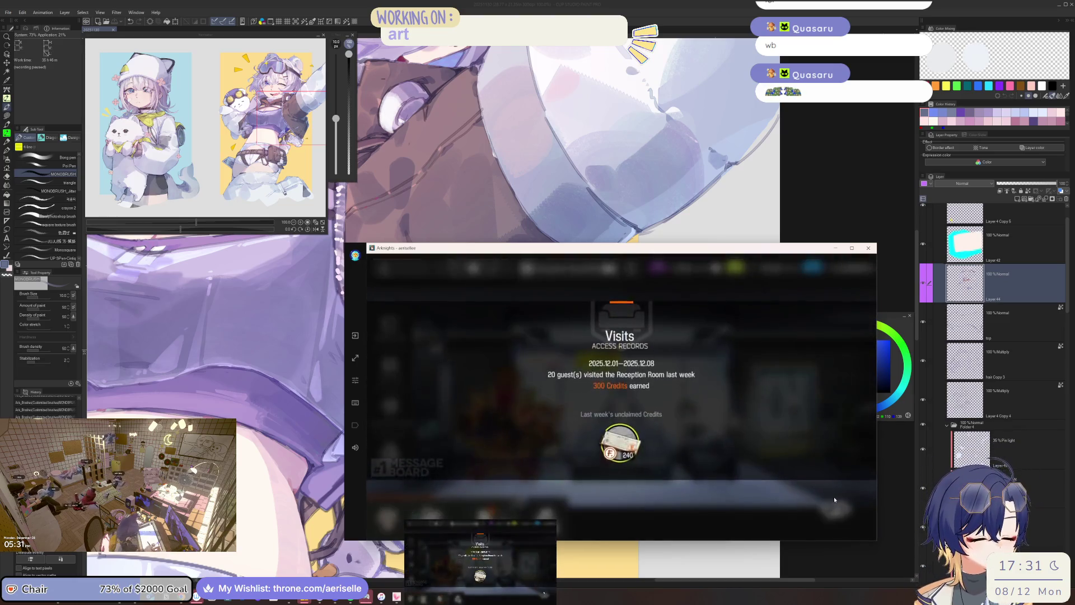
left_click(835, 499)
left_click(827, 490)
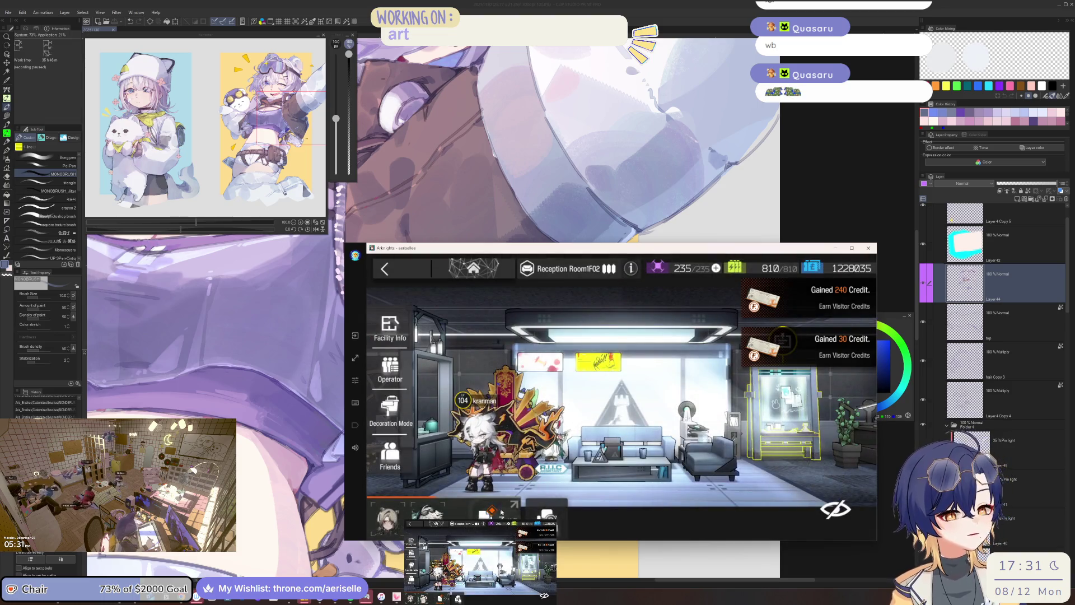
left_click(798, 490)
left_click(798, 526)
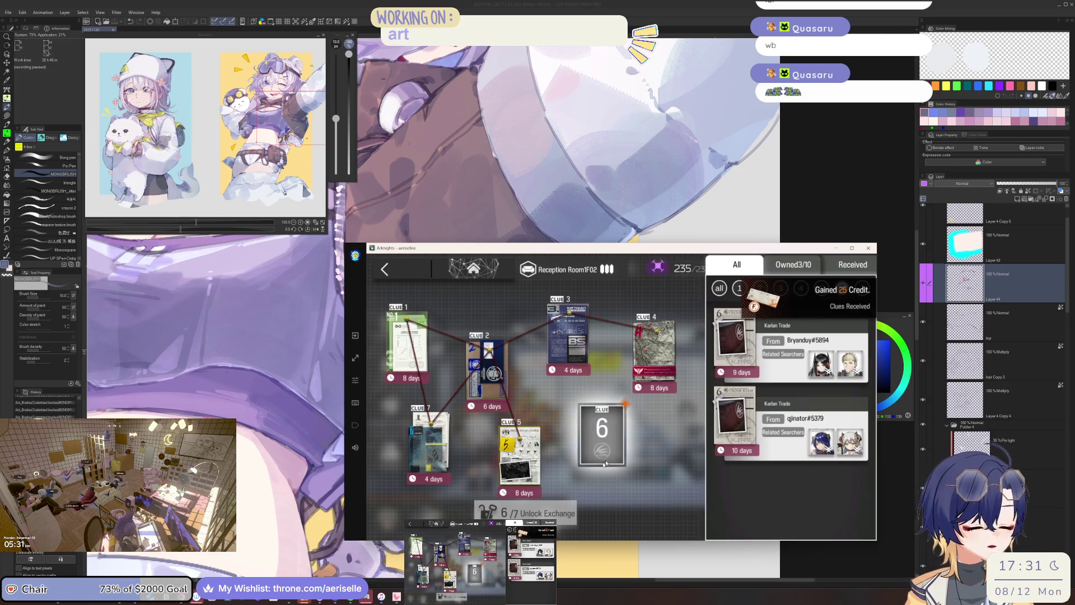
left_click(802, 356)
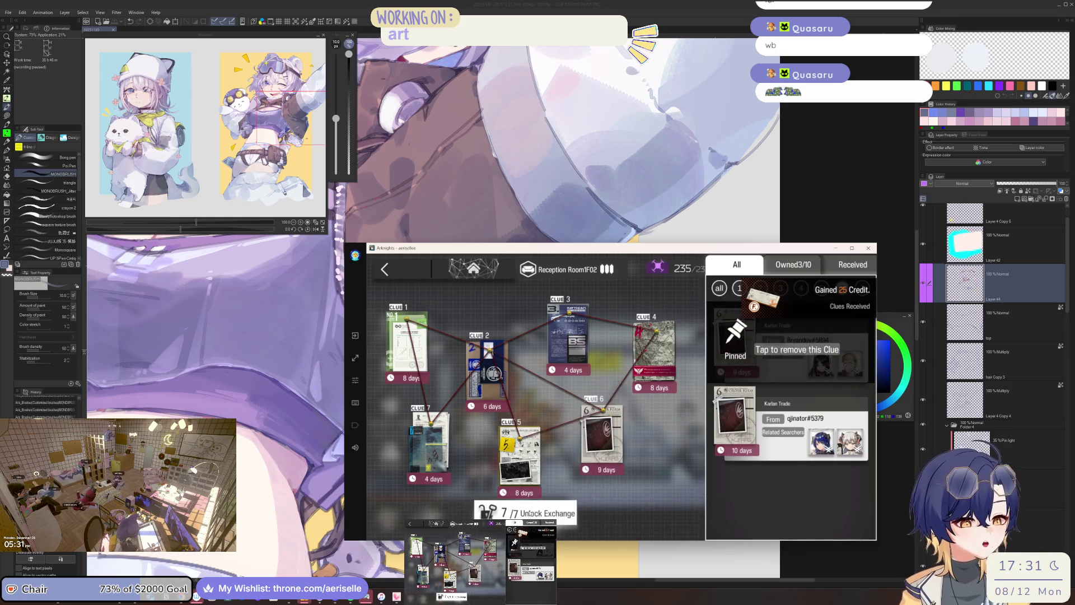
left_click(548, 500)
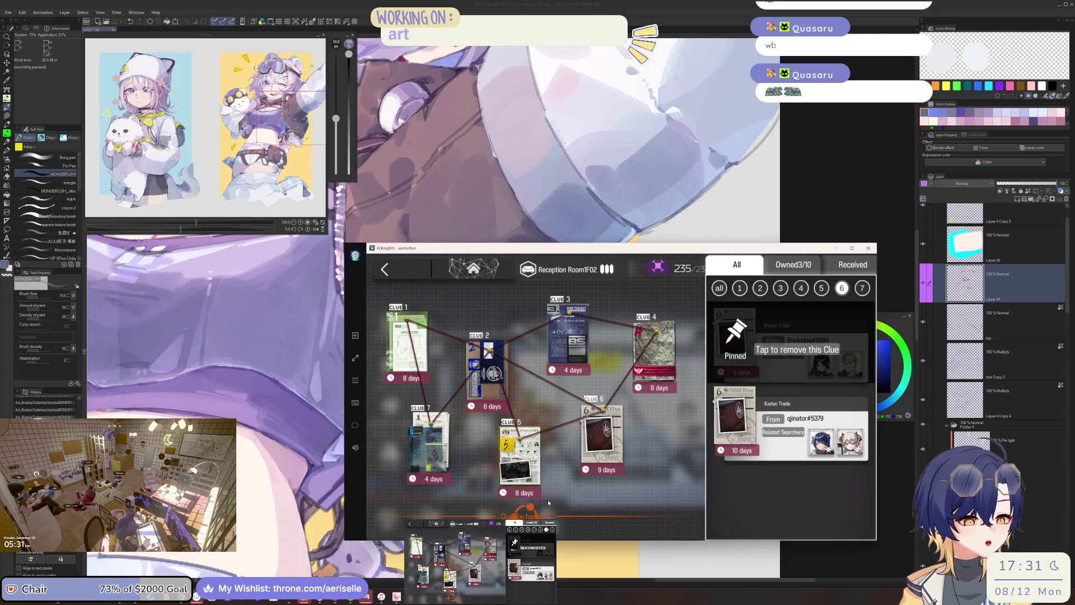
Fill slots 6 and 7 with Karlan Trade and Rhodes Island clues, then choose Rhine Lab to deliver.
left_click(535, 356)
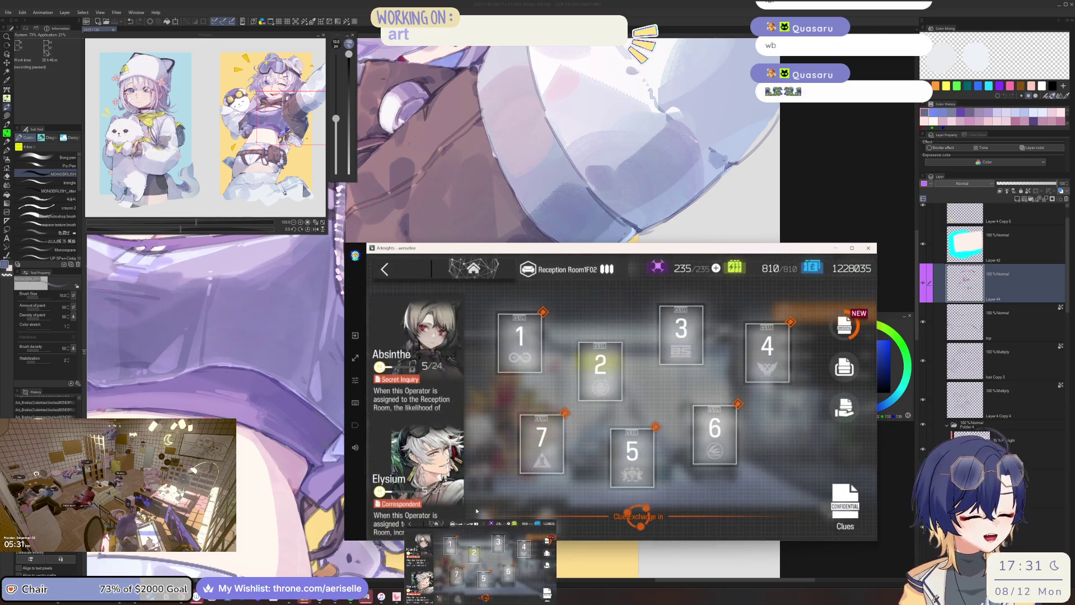
left_click(529, 350)
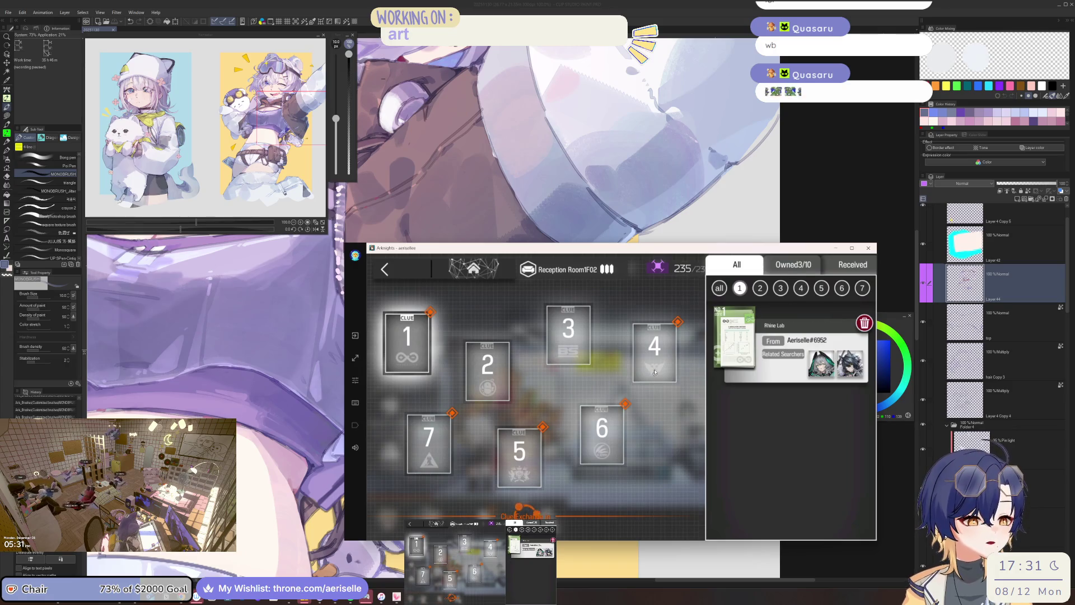
left_click(655, 353)
left_click(598, 442)
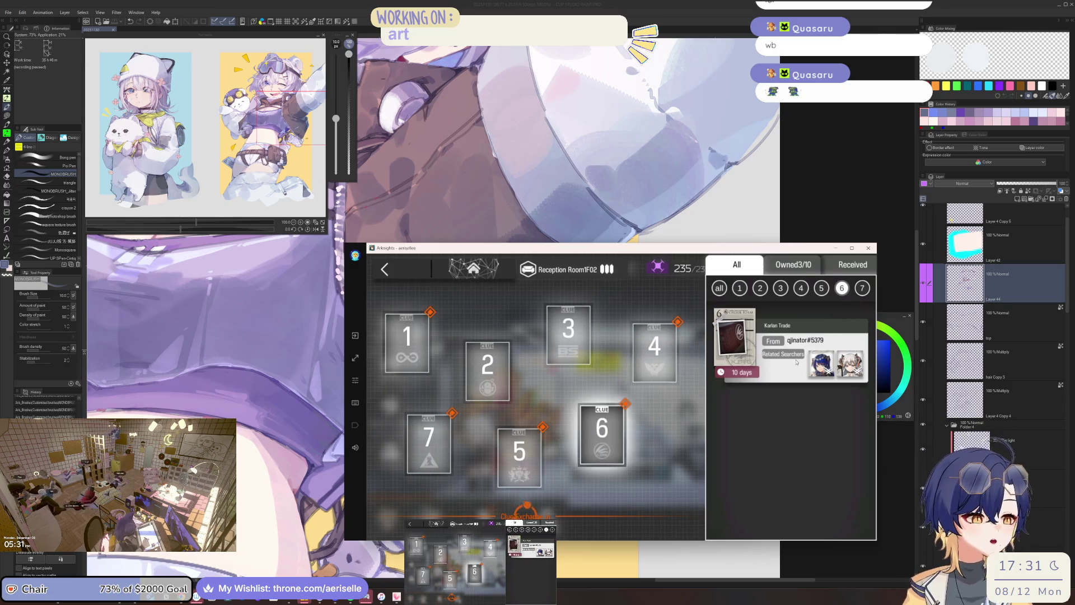
left_click(783, 349)
left_click(787, 351)
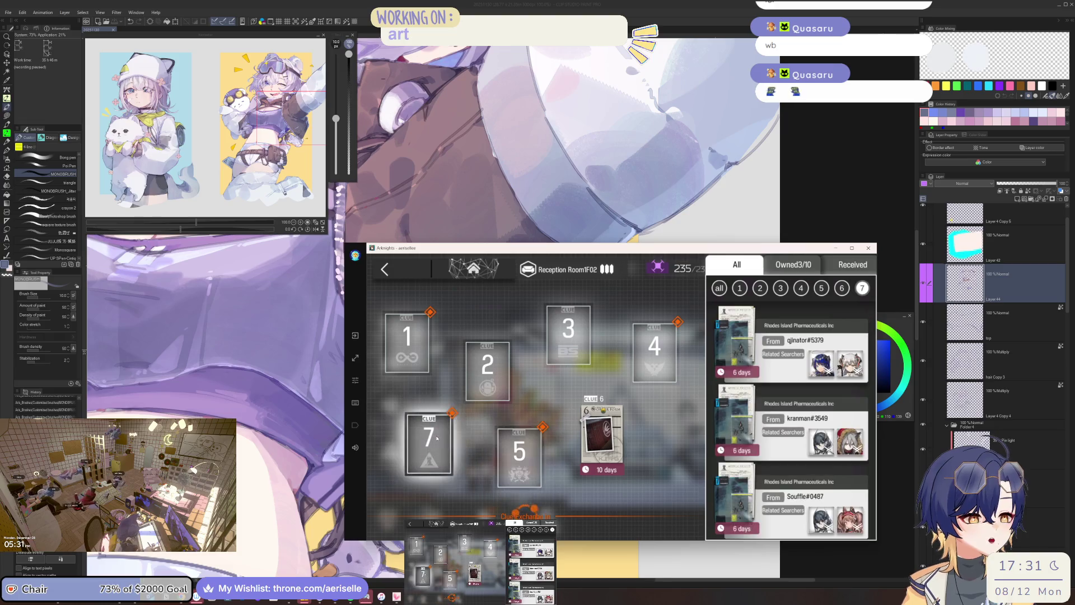
left_click(801, 360)
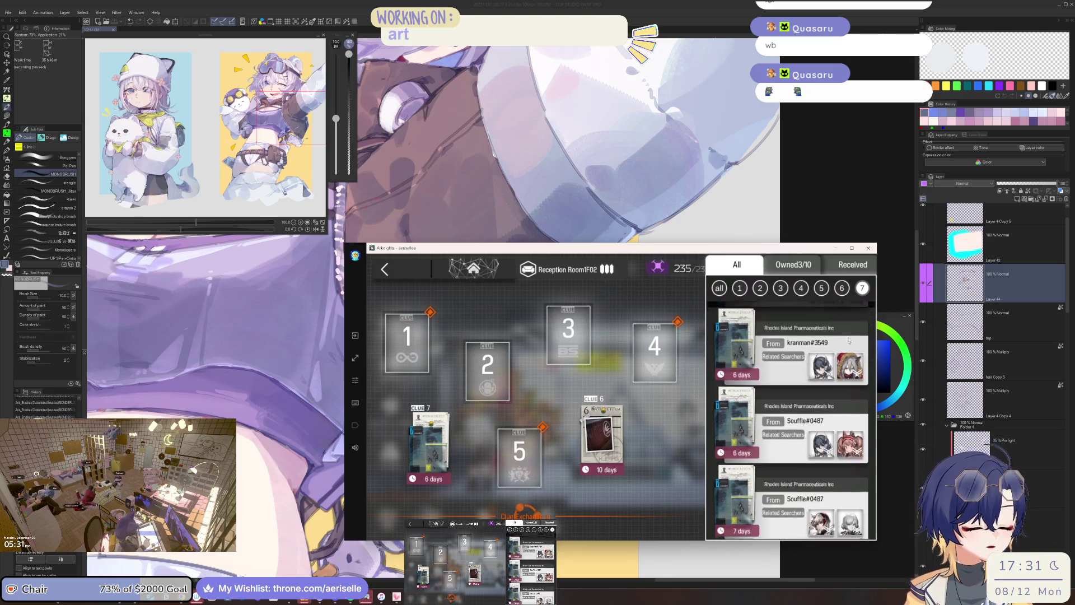
left_click(688, 512)
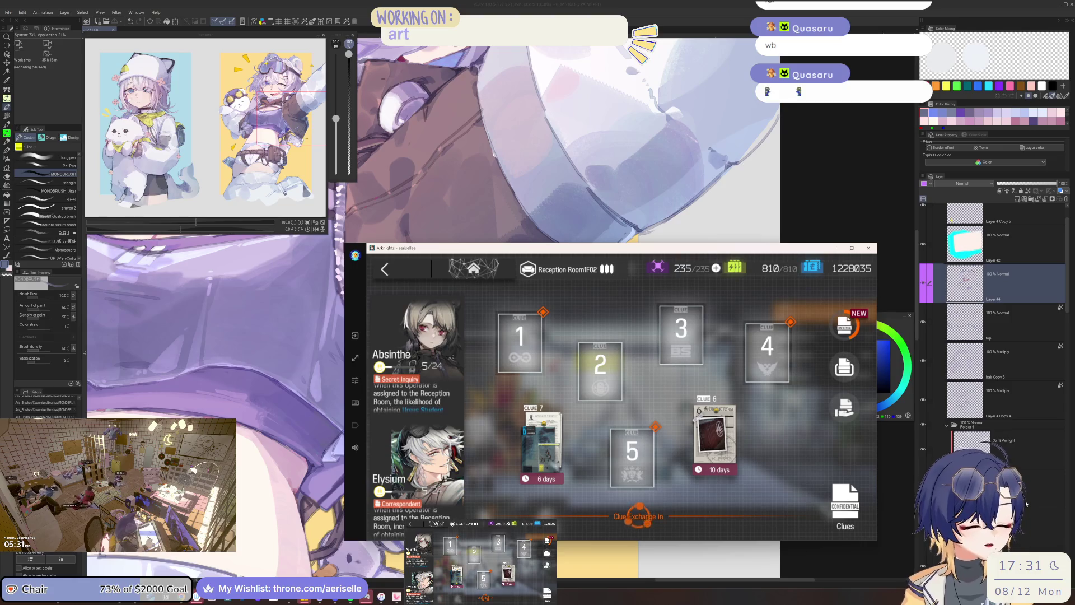
left_click(840, 365)
left_click(494, 388)
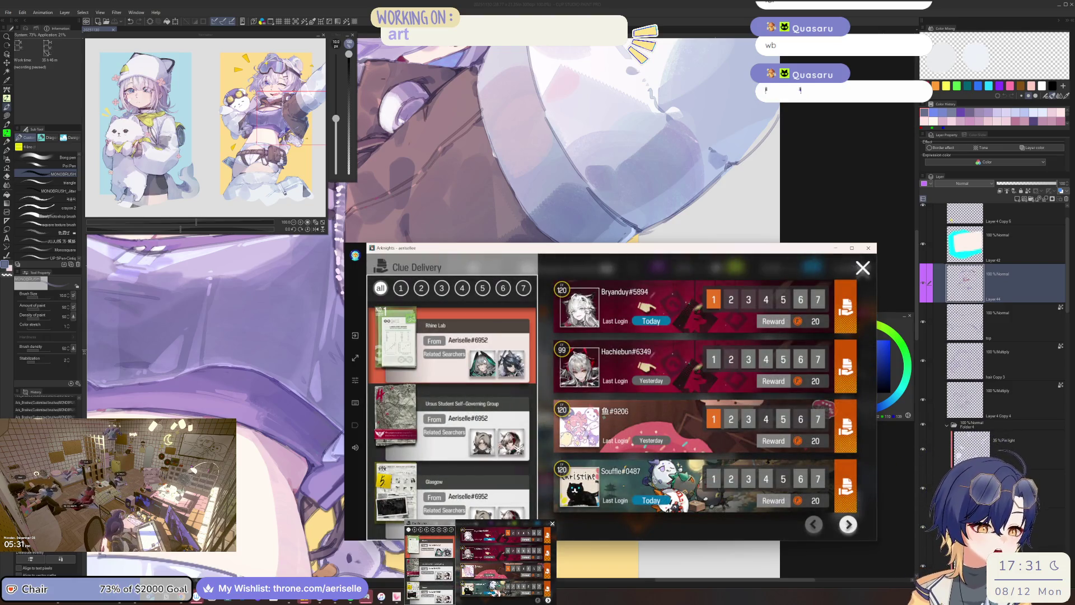
Send the Rhine Lab clue and, on the next page, the Ursus clue to friends.
left_click(841, 327)
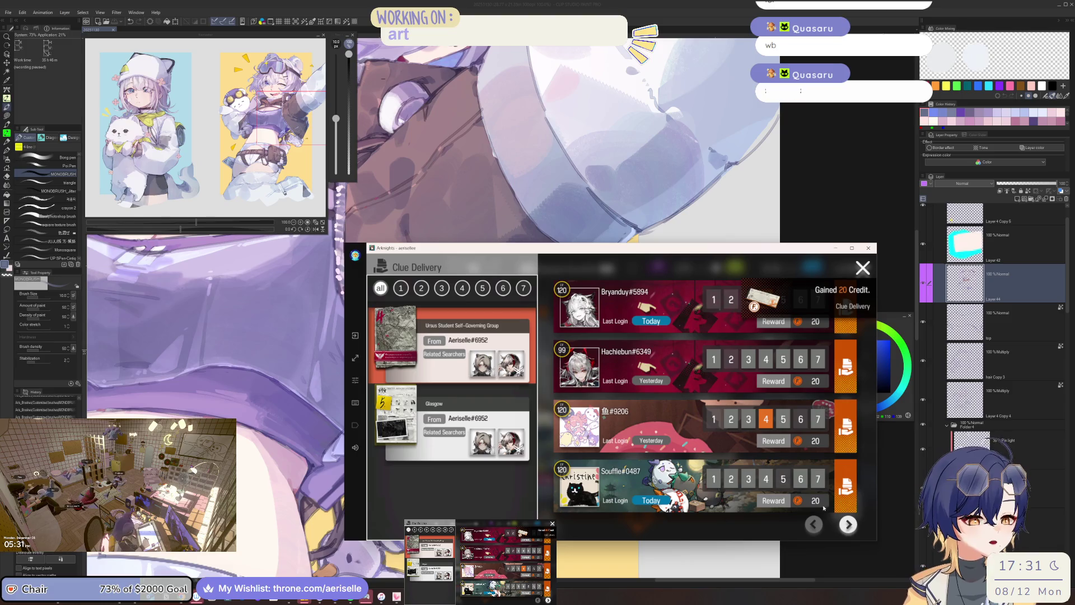
left_click(848, 524)
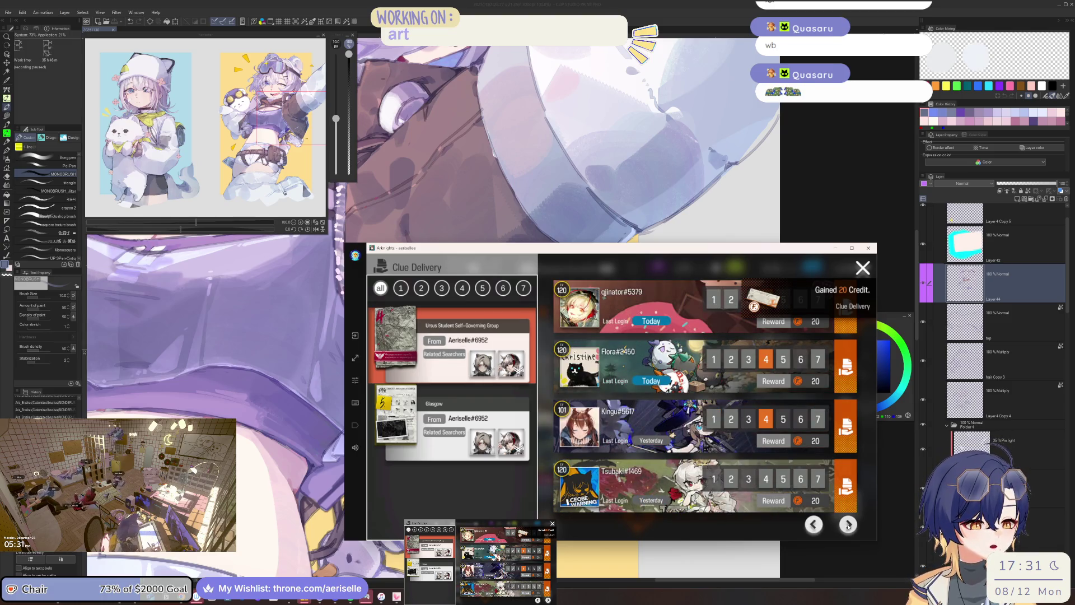
left_click(839, 320)
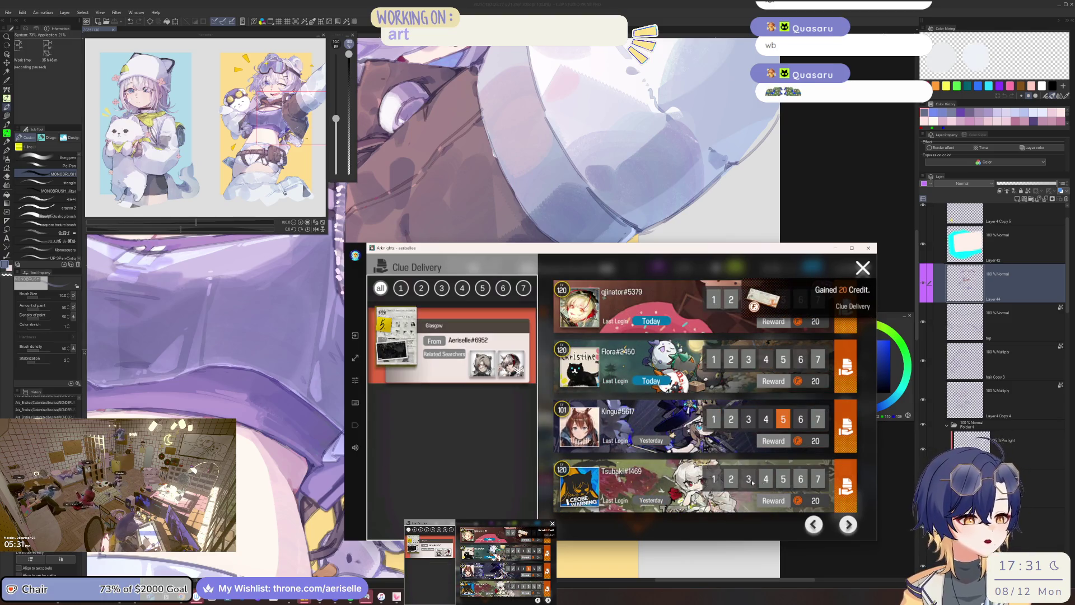
Page through the friend list and send the Glasgow clue to a friend lacking it.
left_click(814, 525)
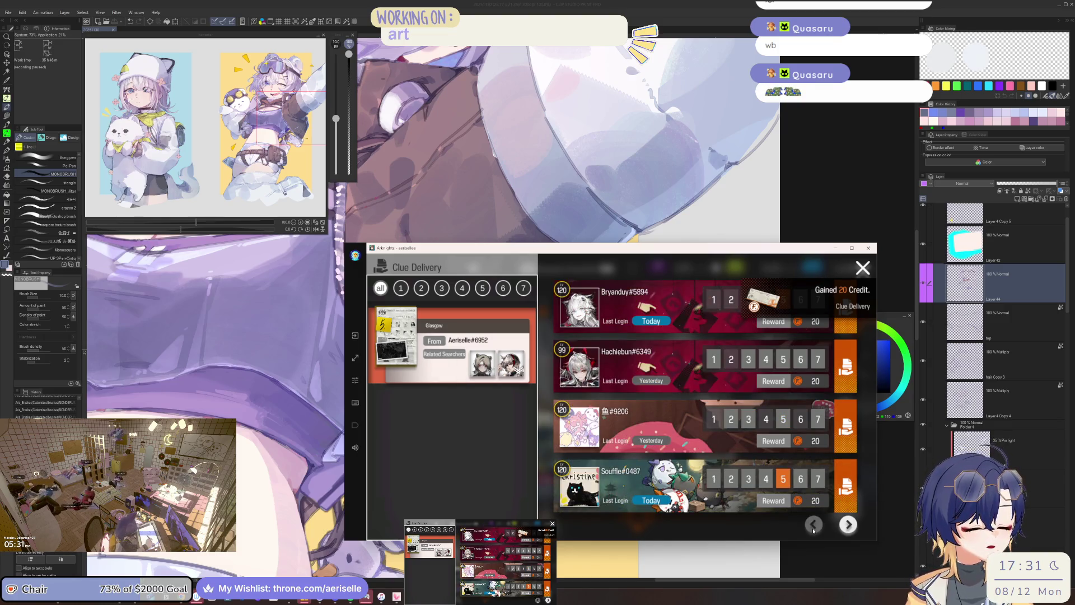
left_click(847, 524)
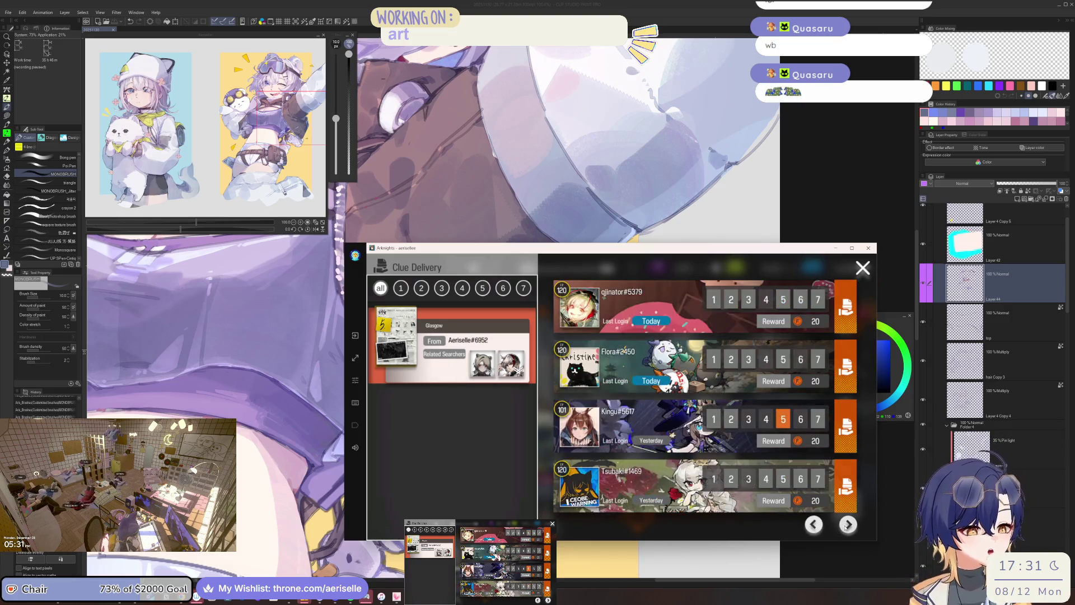
left_click(847, 525)
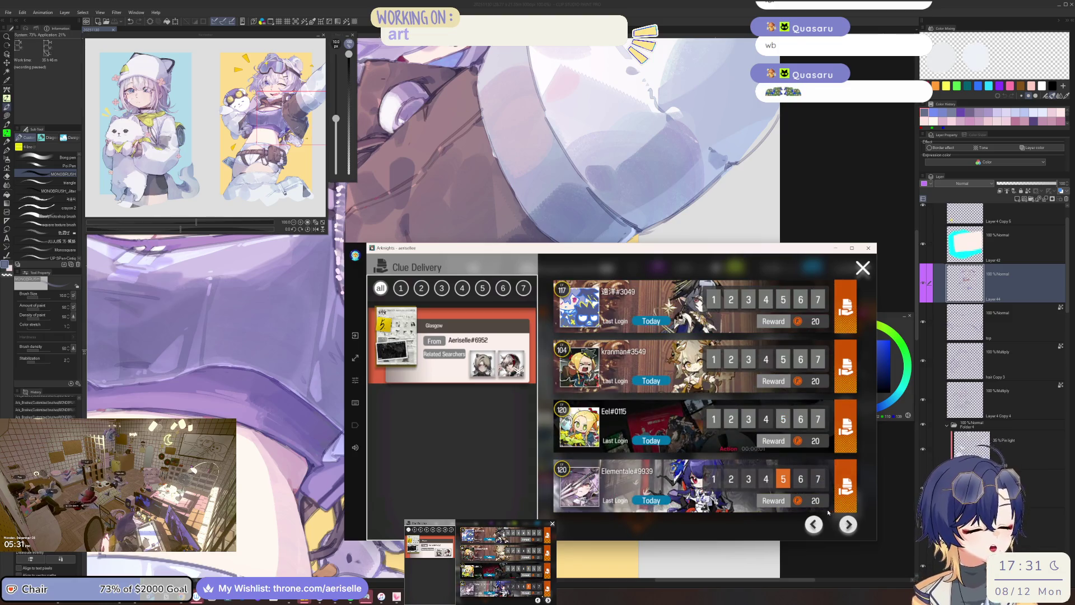
left_click(847, 525)
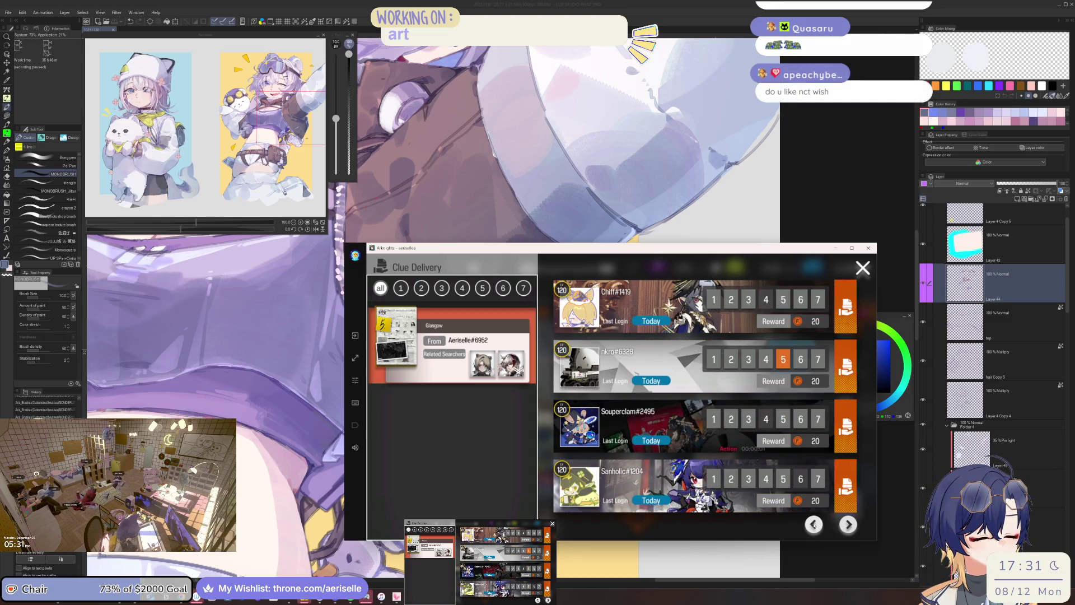
left_click(841, 523)
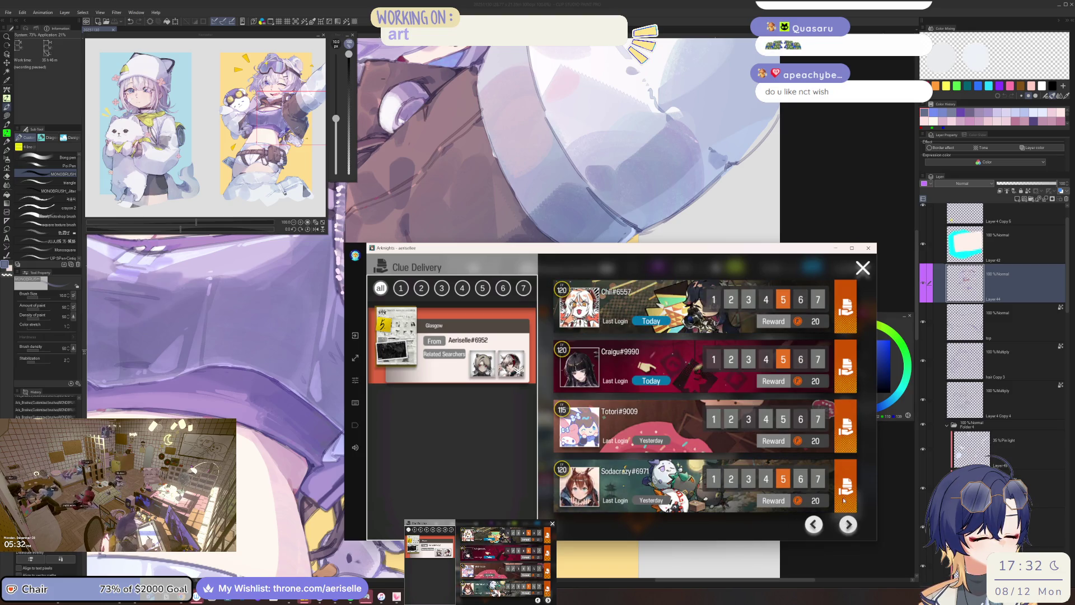
left_click(849, 465)
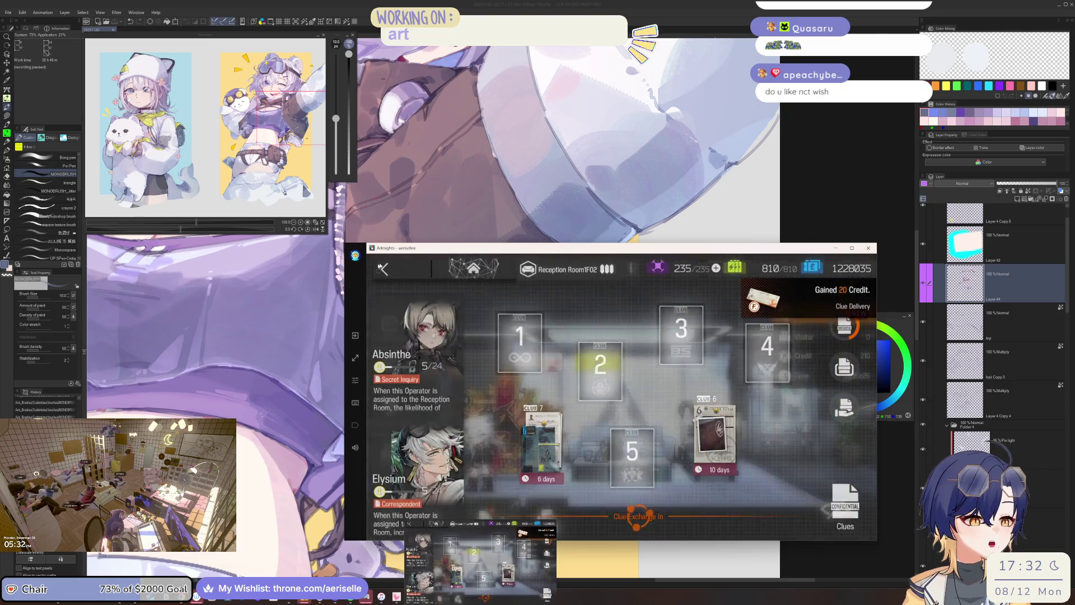
Re-enter the Reception Room and acknowledge the new clues notice on the exchange board.
left_click(401, 273)
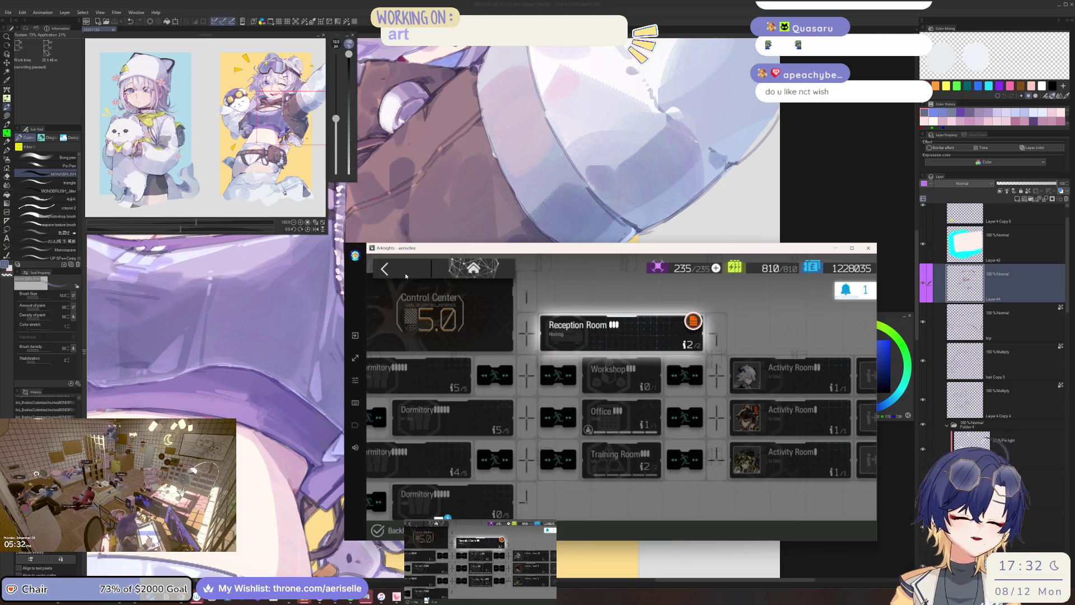
left_click(666, 338)
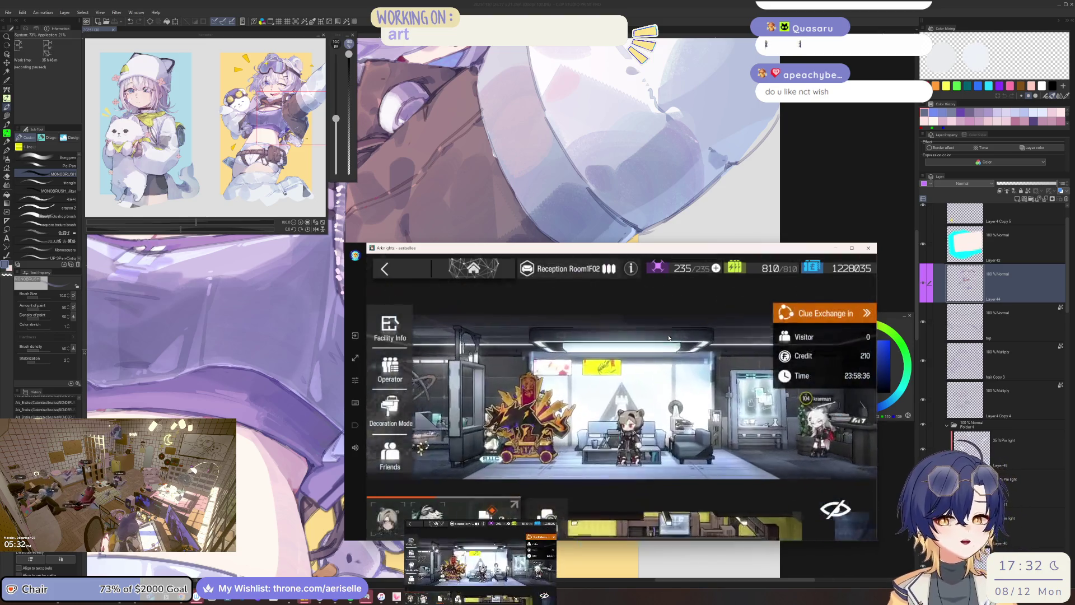
left_click(853, 317)
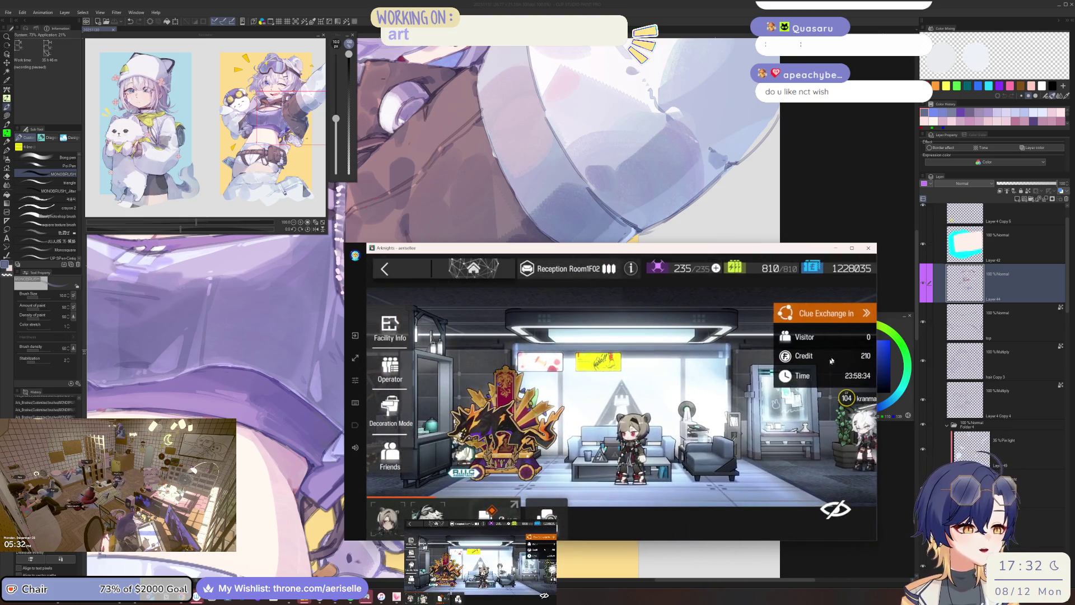
left_click(848, 414)
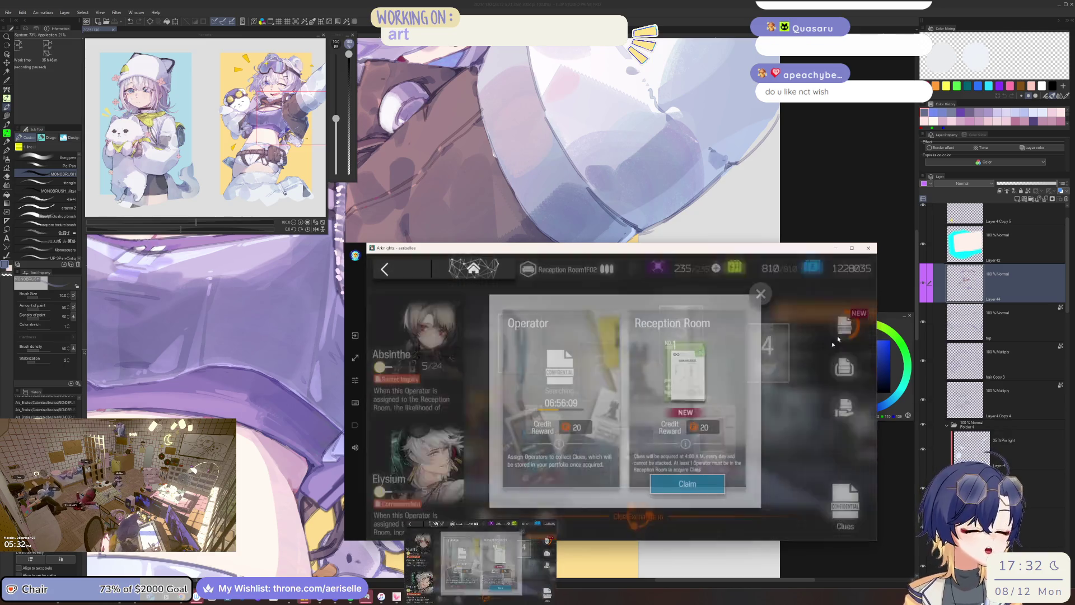
left_click(695, 476)
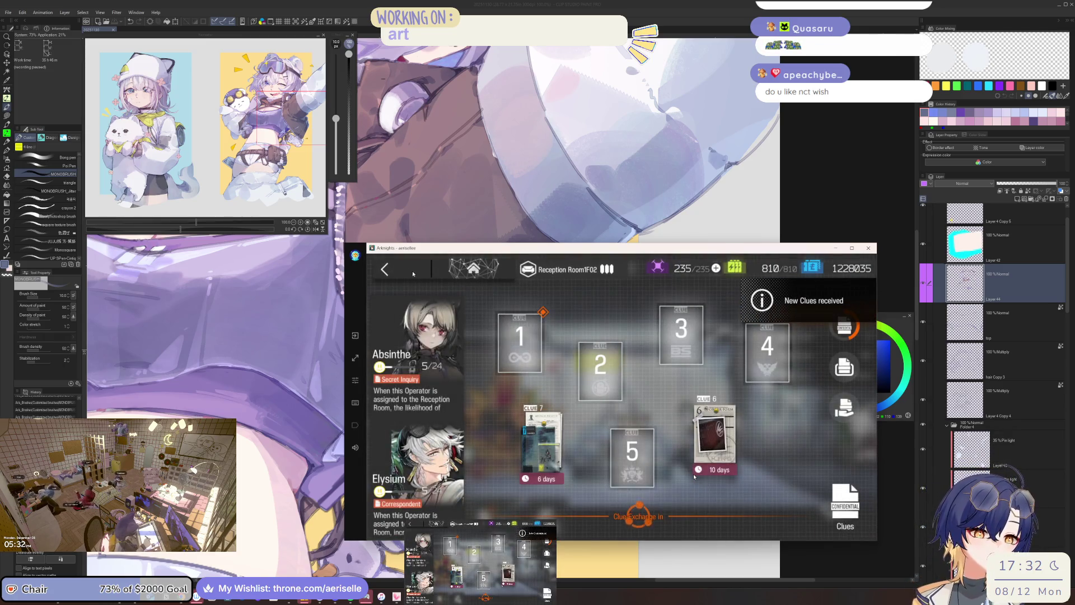
Exit the base to the Arknights home screen and switch back to Clip Studio Paint.
left_click(408, 274)
left_click(408, 274)
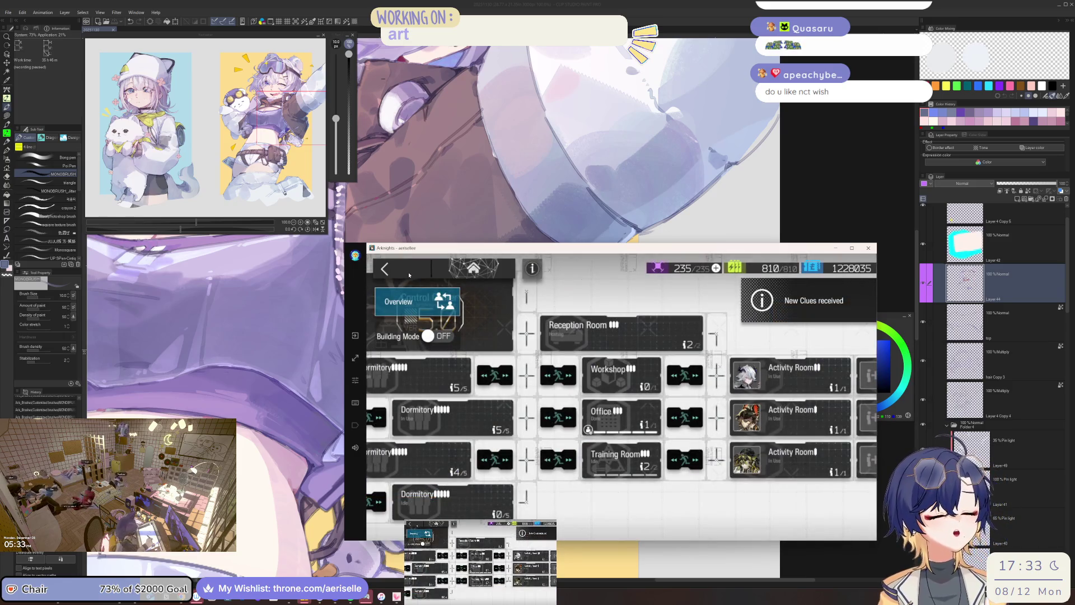
left_click(409, 275)
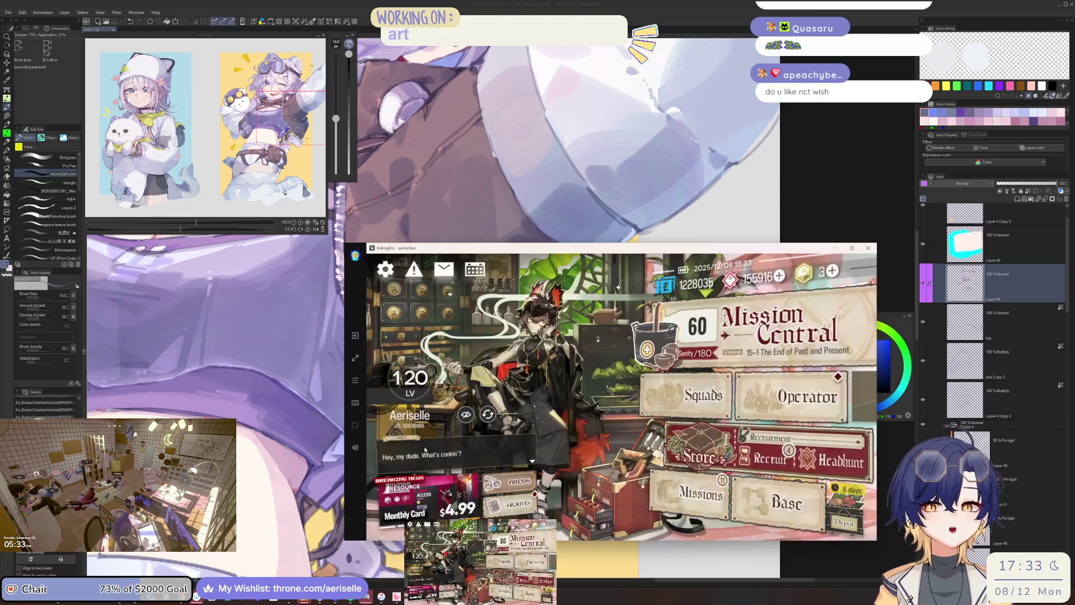
key("alt+Tab")
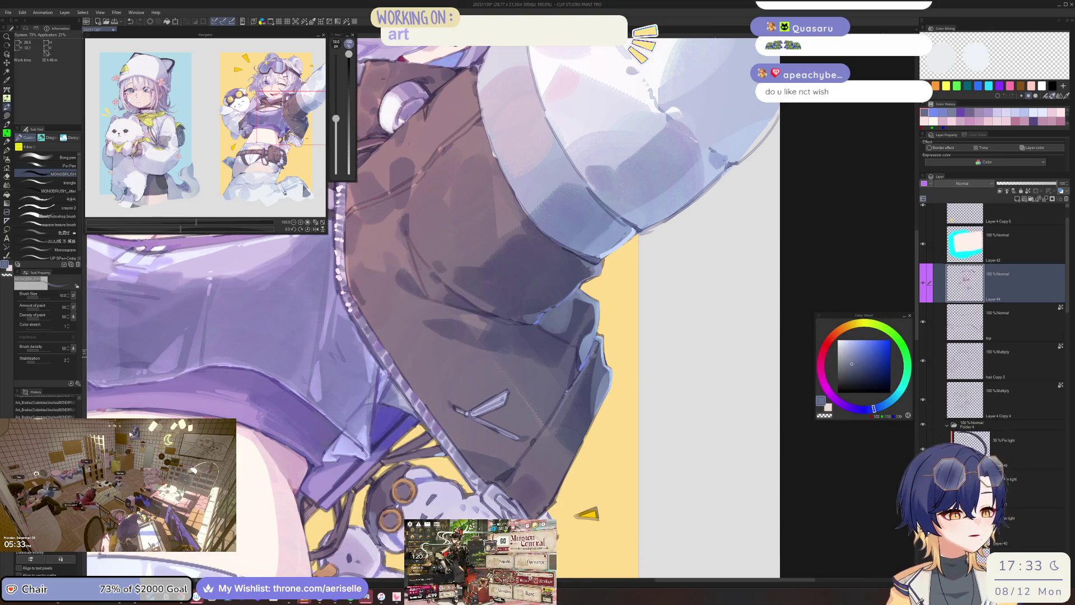
Zoom in on the sleeve and paint bright, saturated blue strokes along its outer edge.
scroll(590, 357, "up", 2)
key("e")
scroll(437, 392, "up", 4)
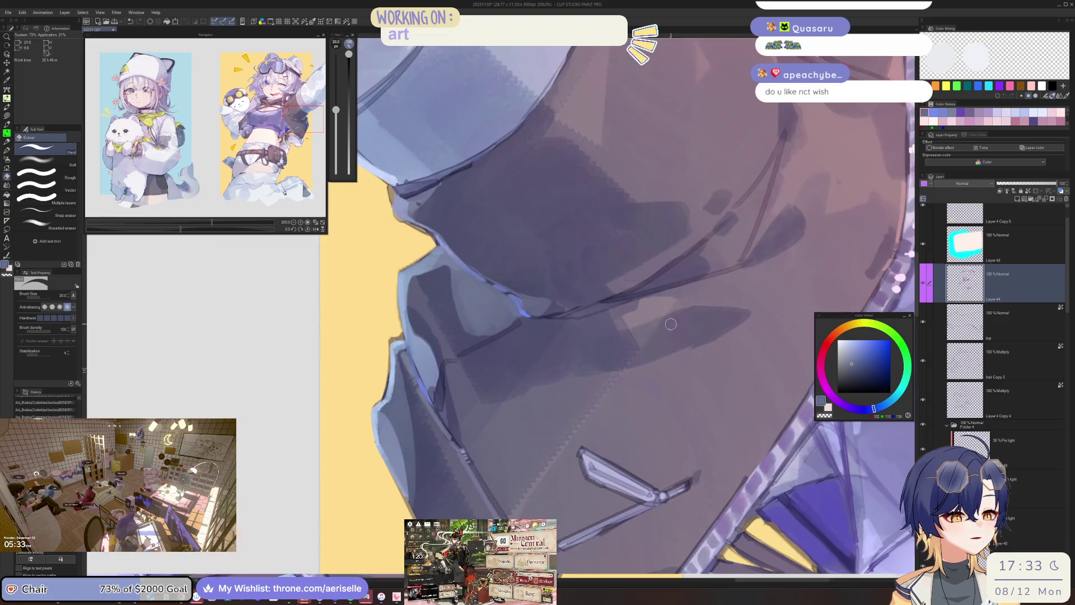
key("p")
left_click_drag(444, 378, 463, 442)
scroll(459, 426, "down", 4)
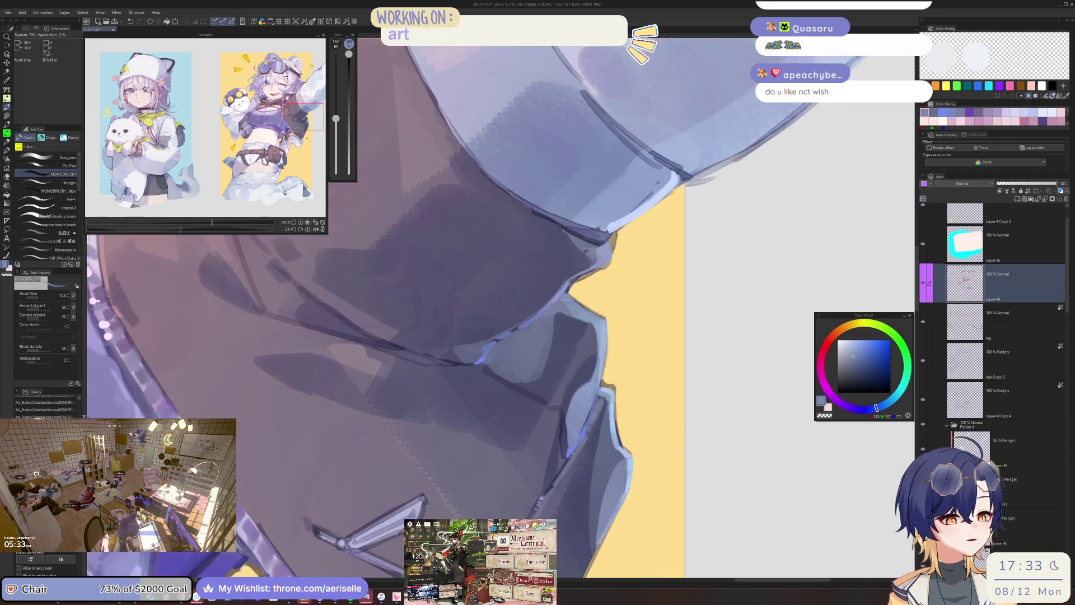
left_click(862, 352)
left_click_drag(563, 436, 566, 440)
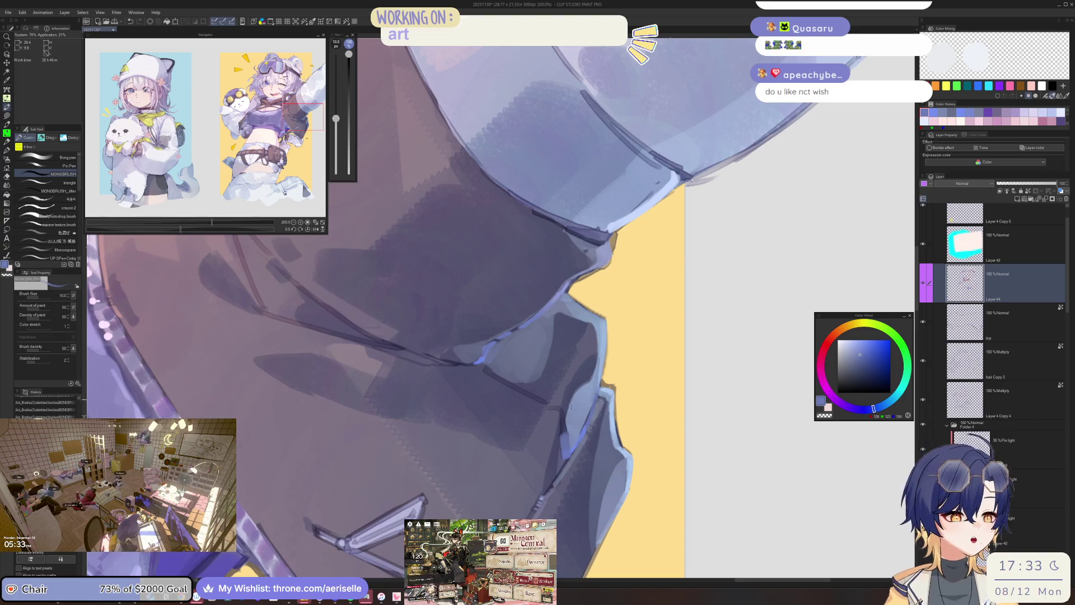
With the view mirrored, add darker blue strokes over the light edge, then bring up Spotify.
scroll(570, 402, "up", 3)
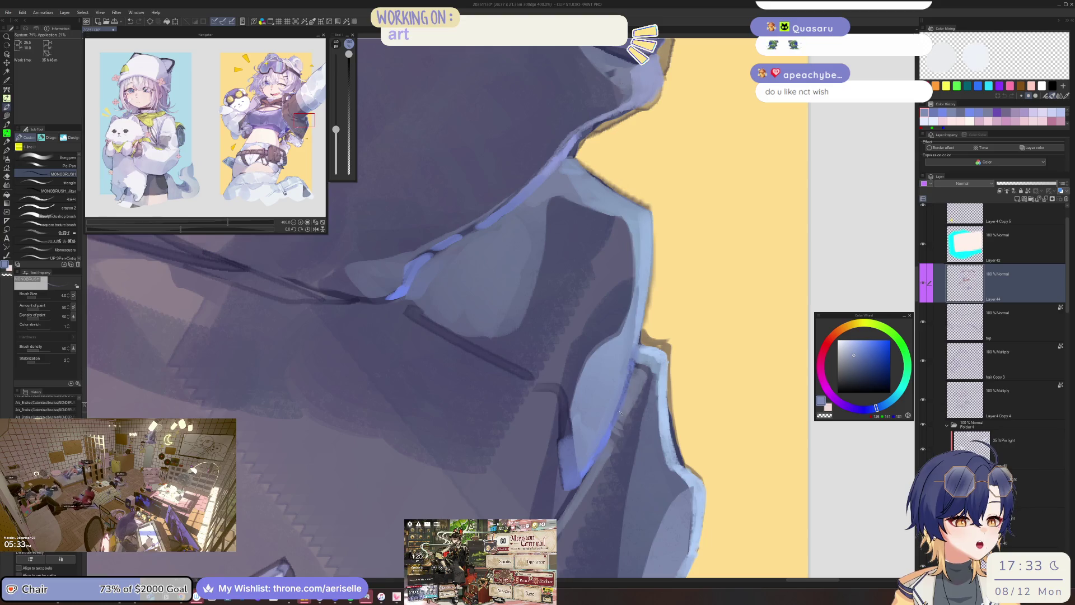
left_click(616, 414, "alt")
key("h")
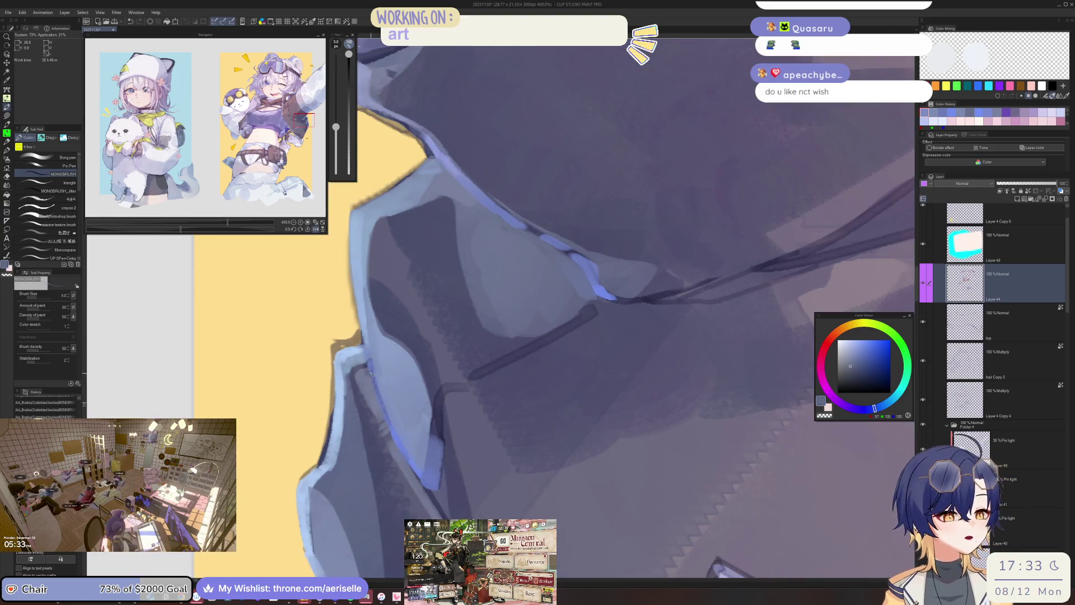
left_click_drag(371, 374, 383, 406)
left_click(661, 327, "alt")
mouse_move(373, 373)
left_mouse_down()
mouse_move(389, 431)
mouse_move(420, 476)
left_mouse_up()
key("h")
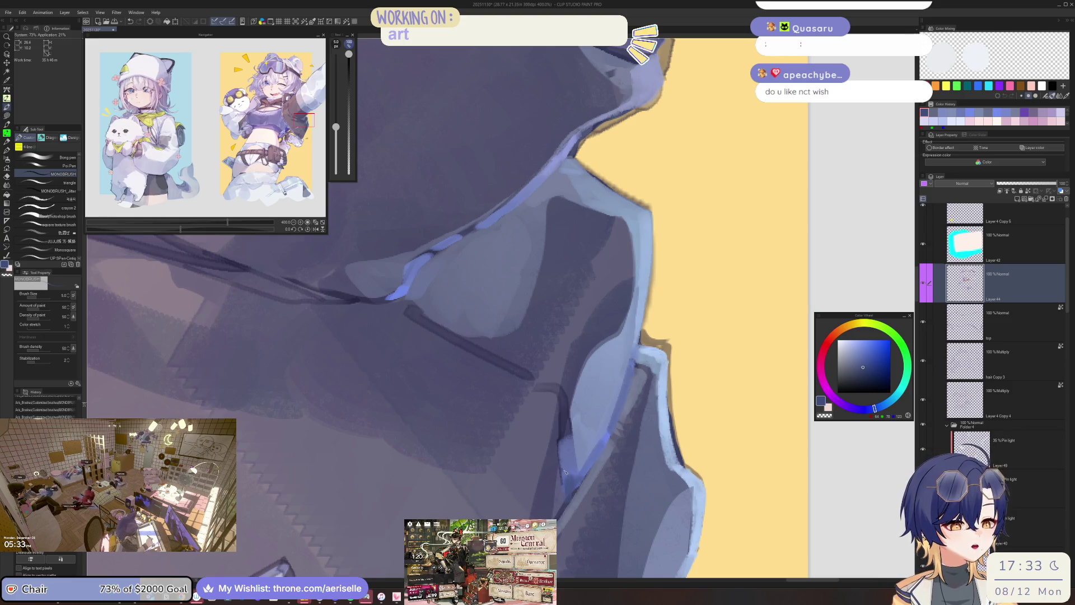
key("h")
scroll(573, 476, "down", 2)
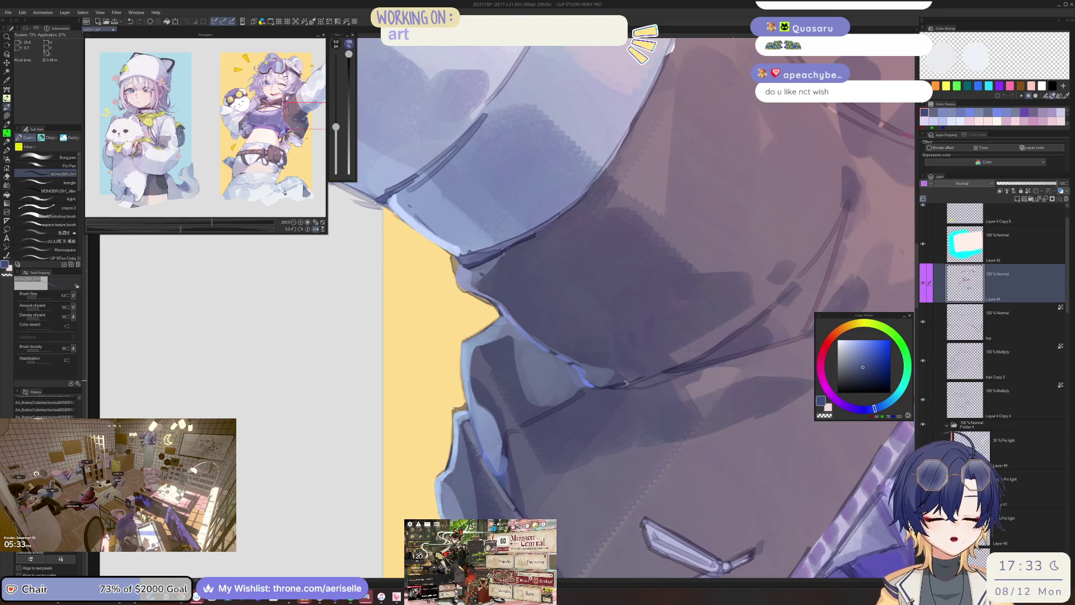
left_click(381, 597)
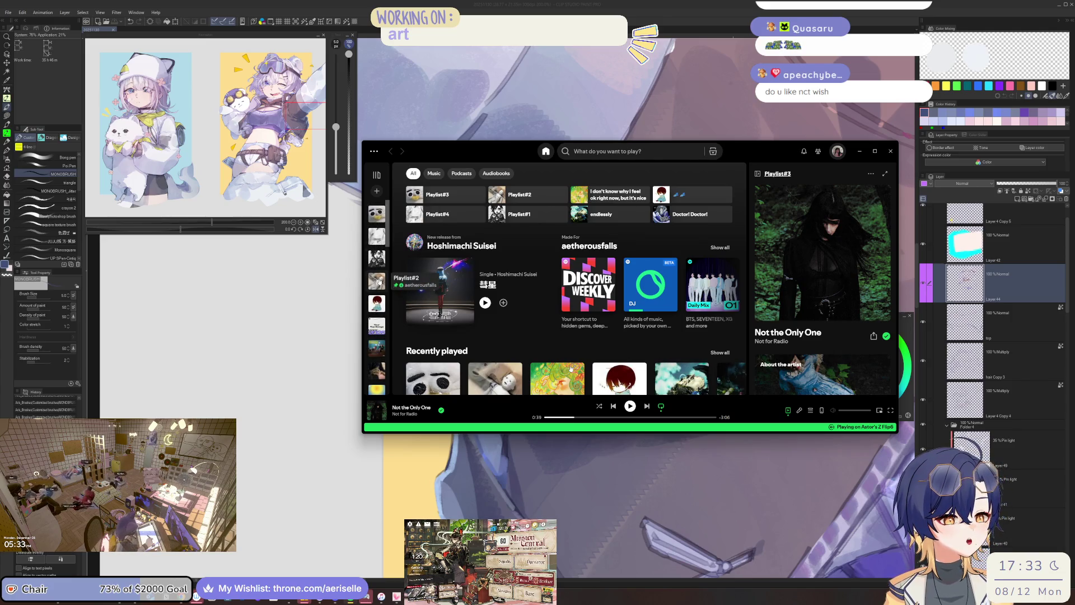
Open Playlist#2, stretch the Spotify window taller, and scroll through its tracks before returning.
left_click(377, 280)
scroll(570, 291, "down", 5)
scroll(569, 297, "down", 4)
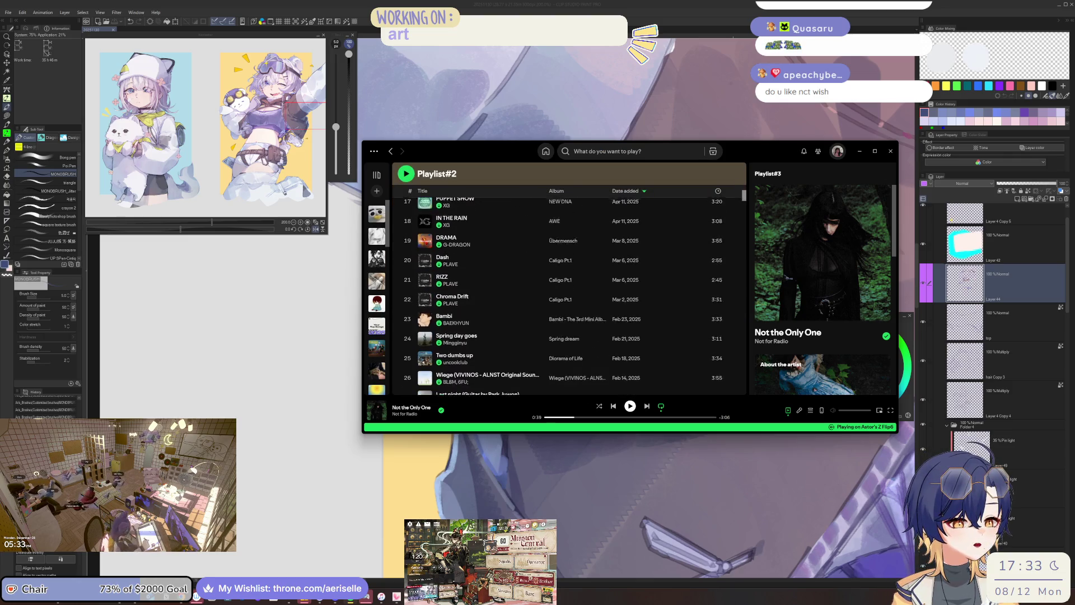
left_click_drag(736, 433, 724, 551)
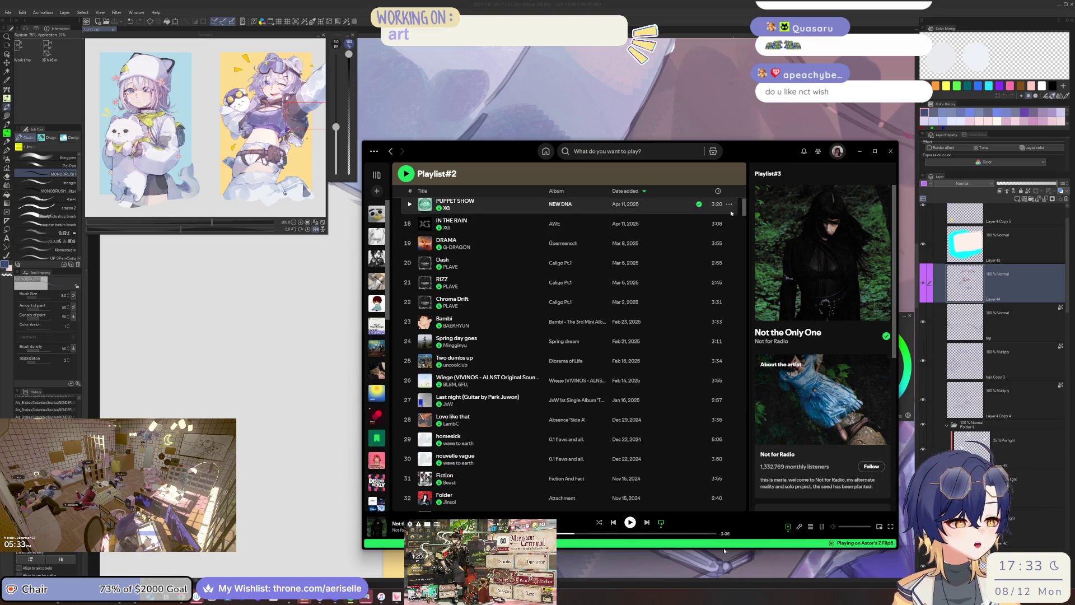
scroll(570, 336, "down", 10)
scroll(570, 353, "down", 7)
scroll(569, 353, "down", 5)
scroll(570, 353, "down", 6)
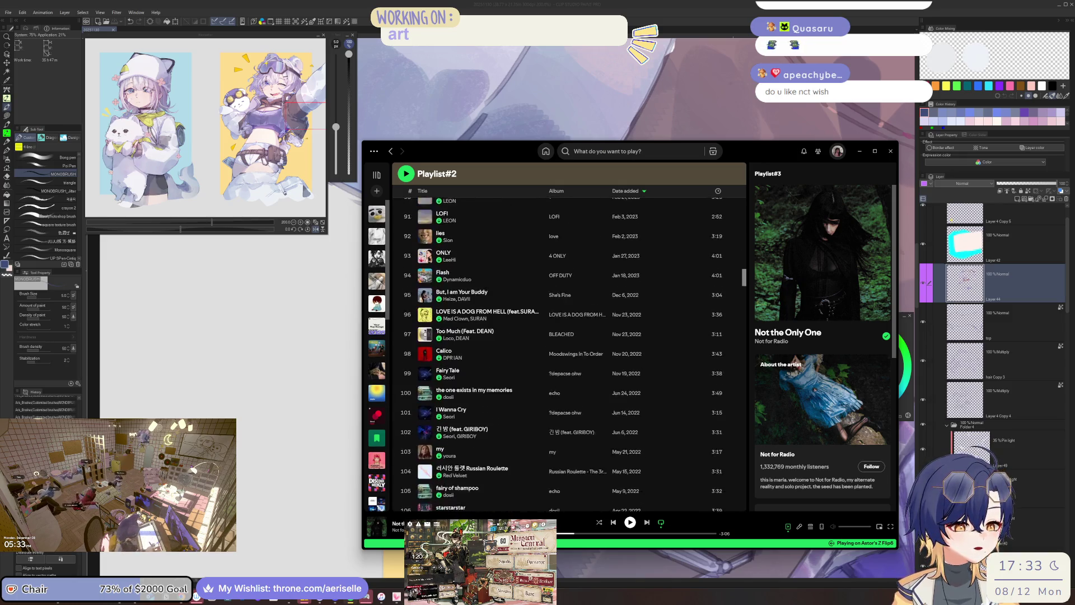
scroll(569, 353, "down", 4)
scroll(570, 353, "down", 2)
scroll(748, 290, "down", 1)
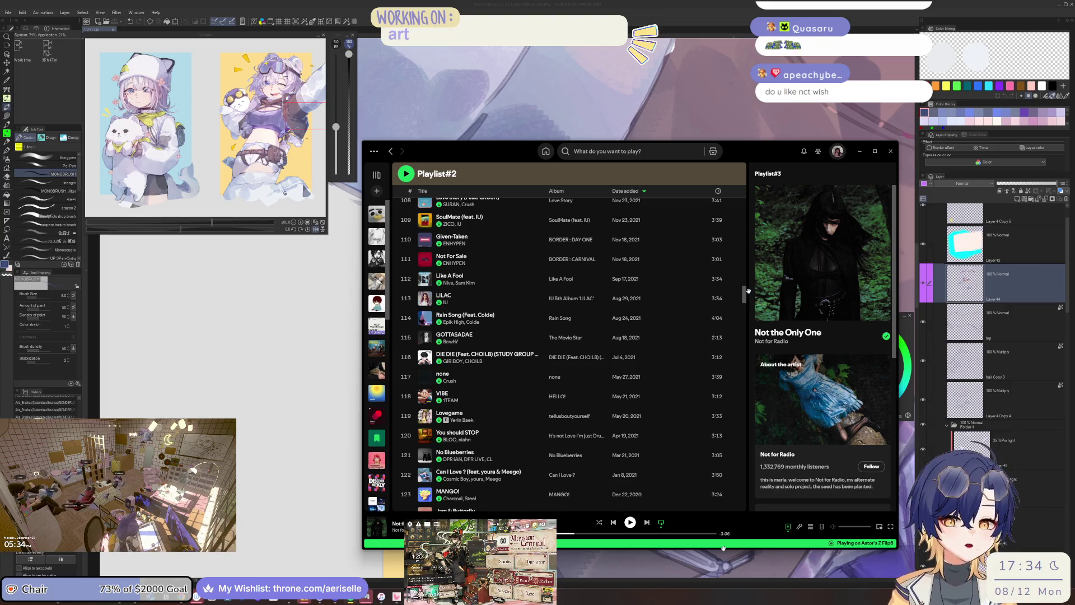
left_click(990, 287)
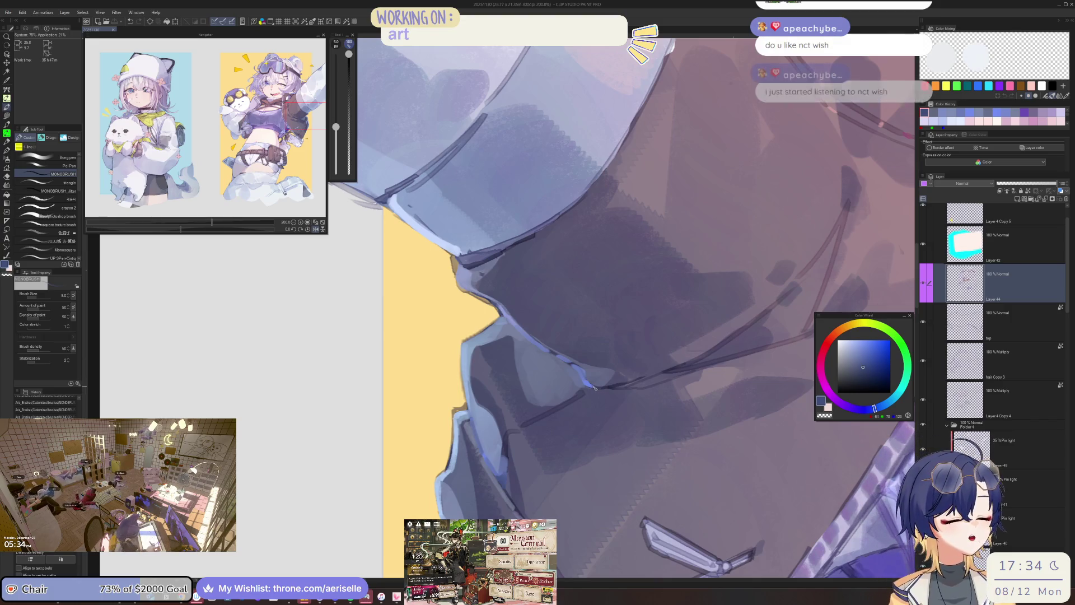
Rotate the view about 45 degrees and paint a short lighter-blue edge stroke at brush size 4.
key("h")
mouse_move(591, 389)
left_mouse_down()
mouse_move(600, 379)
mouse_move(549, 446)
mouse_move(620, 429)
left_mouse_up()
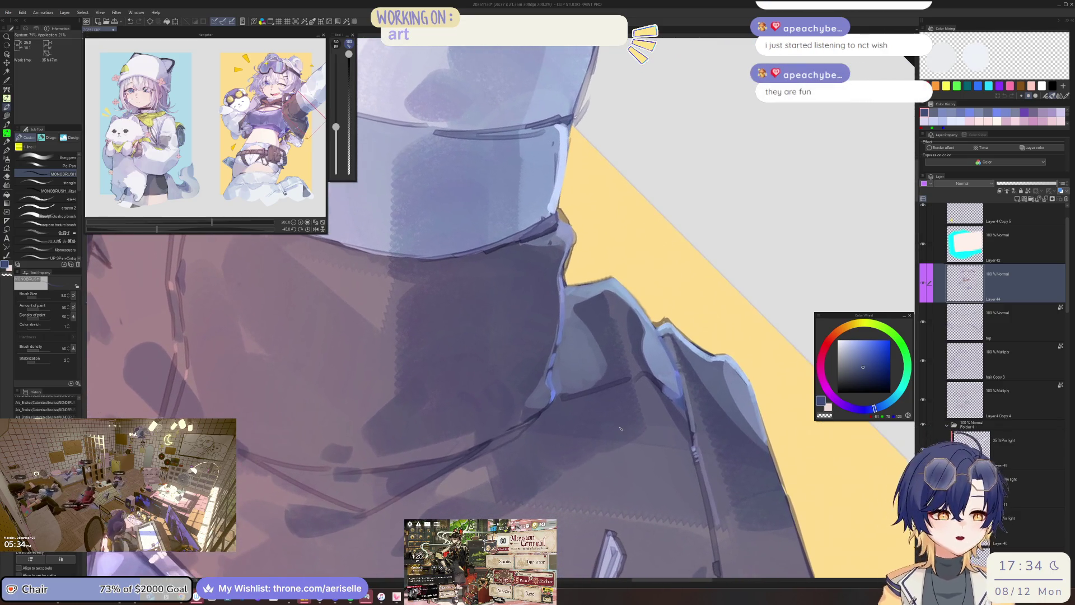
key("bracketright")
key("bracketright")
key("bracketright")
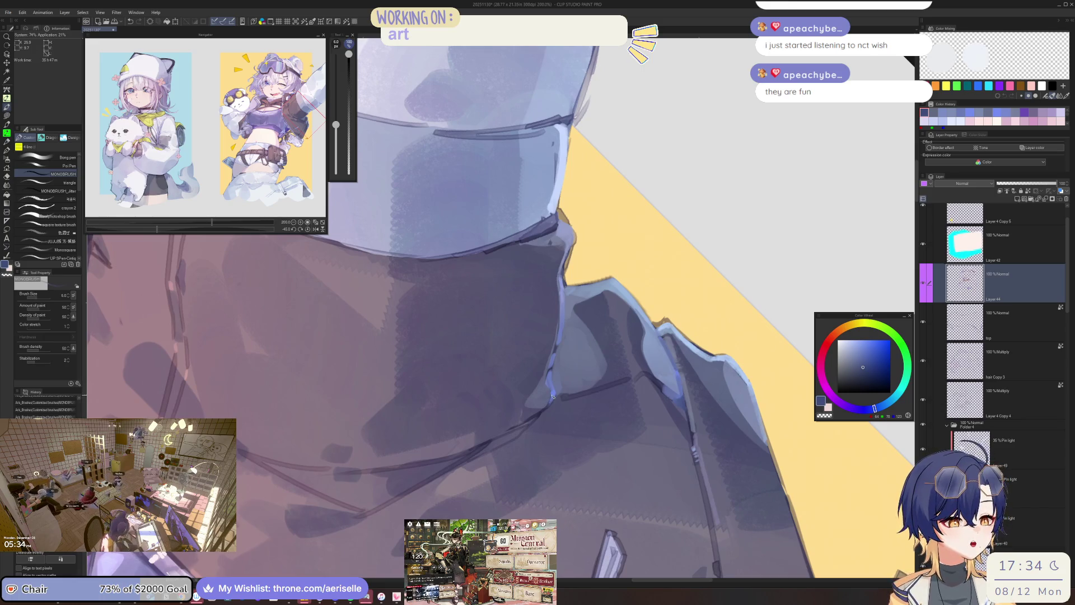
key("h")
key("h")
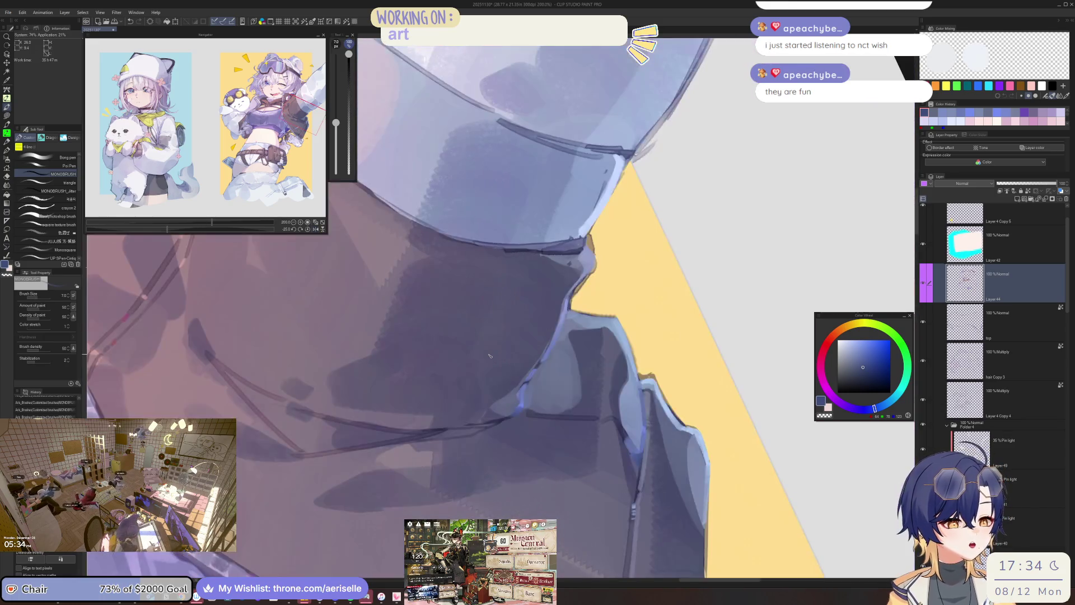
scroll(551, 391, "up", 2)
left_click(860, 346)
key("bracketleft")
key("bracketleft")
key("bracketleft")
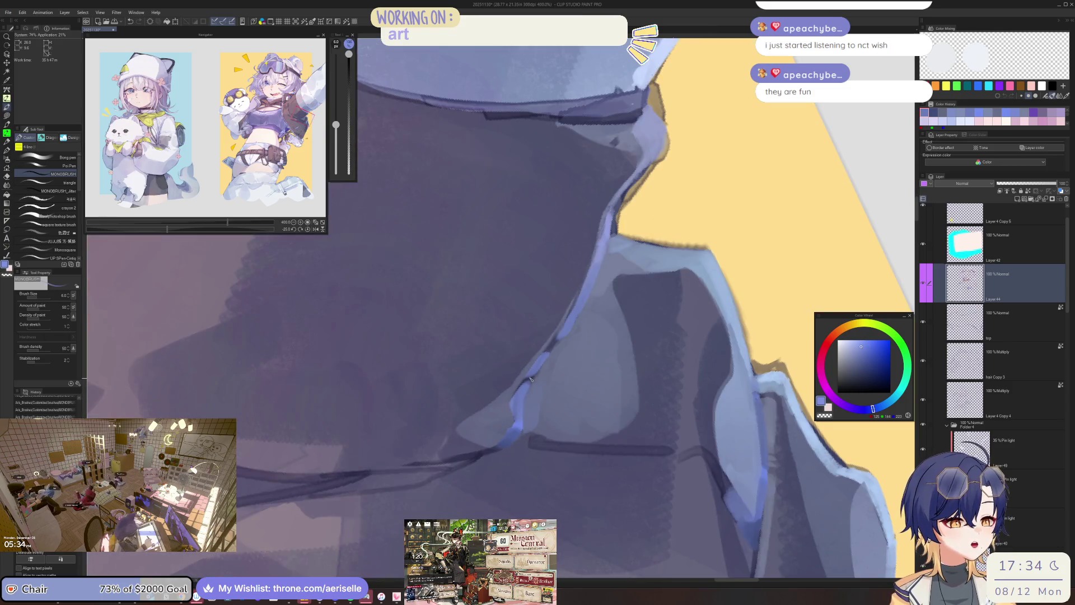
left_click_drag(522, 389, 536, 375)
Reframe the view and paint a light-blue highlight along the sleeve edge at brush size 4.
key("h")
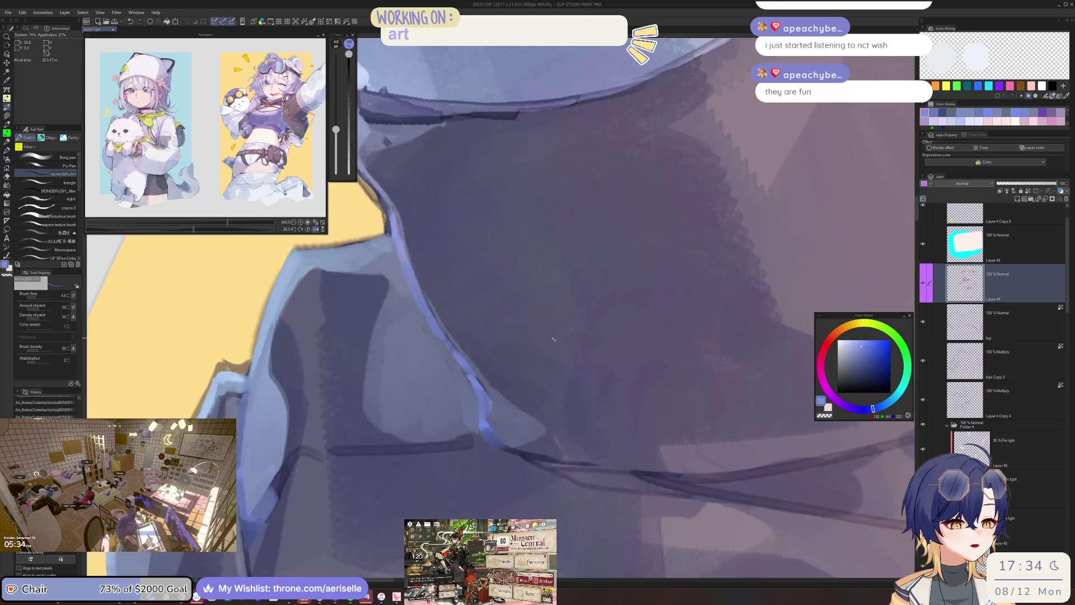
left_click(439, 365, "alt")
key("bracketright")
key("bracketright")
key("bracketright")
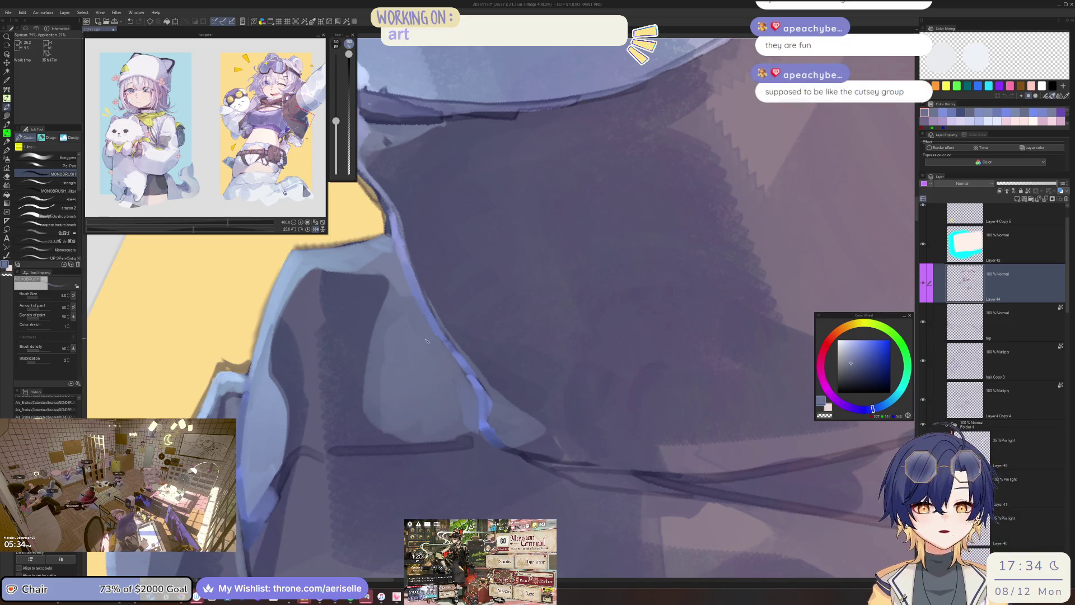
key("h")
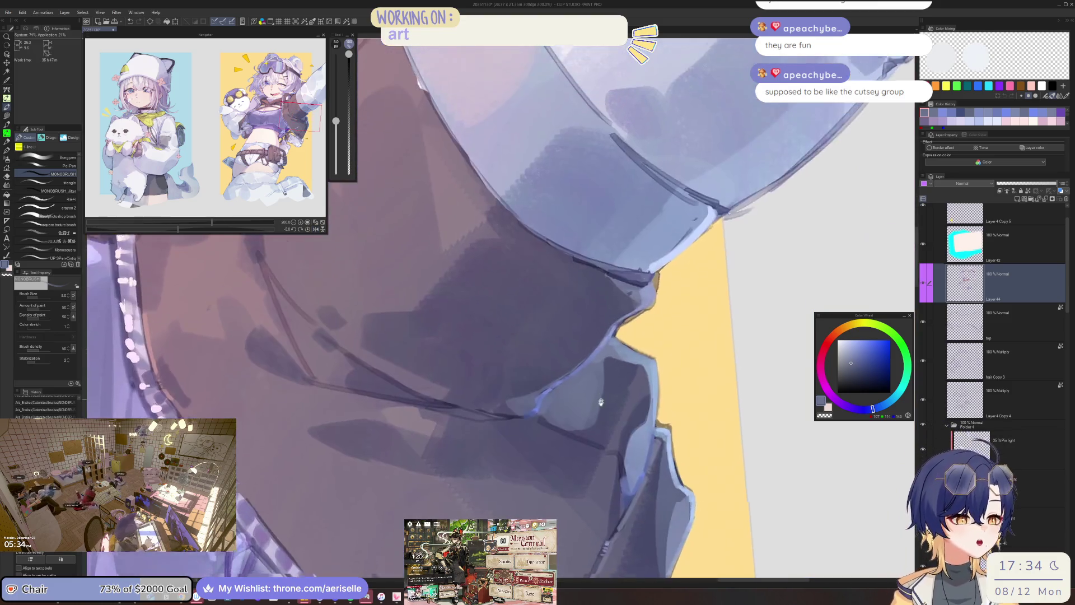
key("h")
scroll(425, 366, "down", 2)
scroll(425, 365, "up", 1)
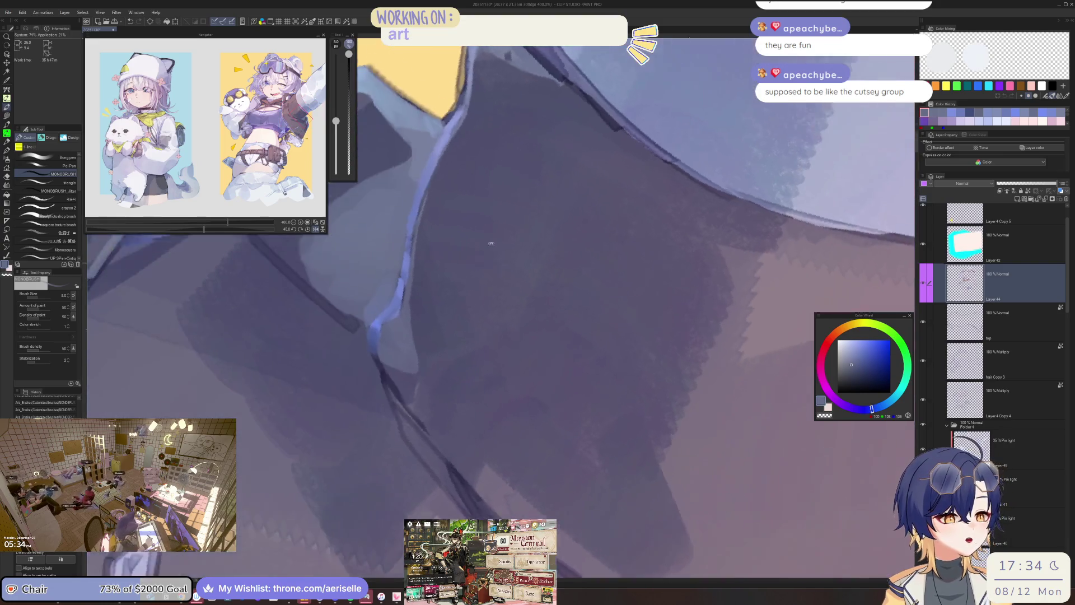
key("minus")
key("minus")
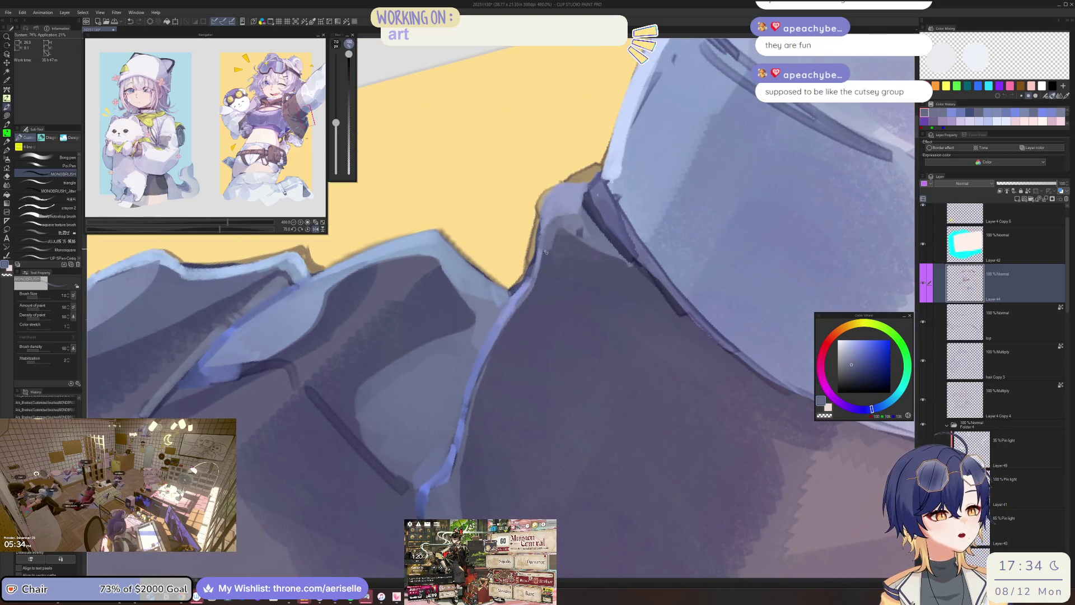
key("bracketleft")
key("bracketleft")
key("bracketleft")
mouse_move(508, 326)
left_mouse_down()
mouse_move(478, 385)
mouse_move(458, 473)
mouse_move(458, 448)
left_mouse_up()
Pick a lighter greyish blue at size 8, then zoom out and straighten the view to review the character.
left_click(468, 401, "alt")
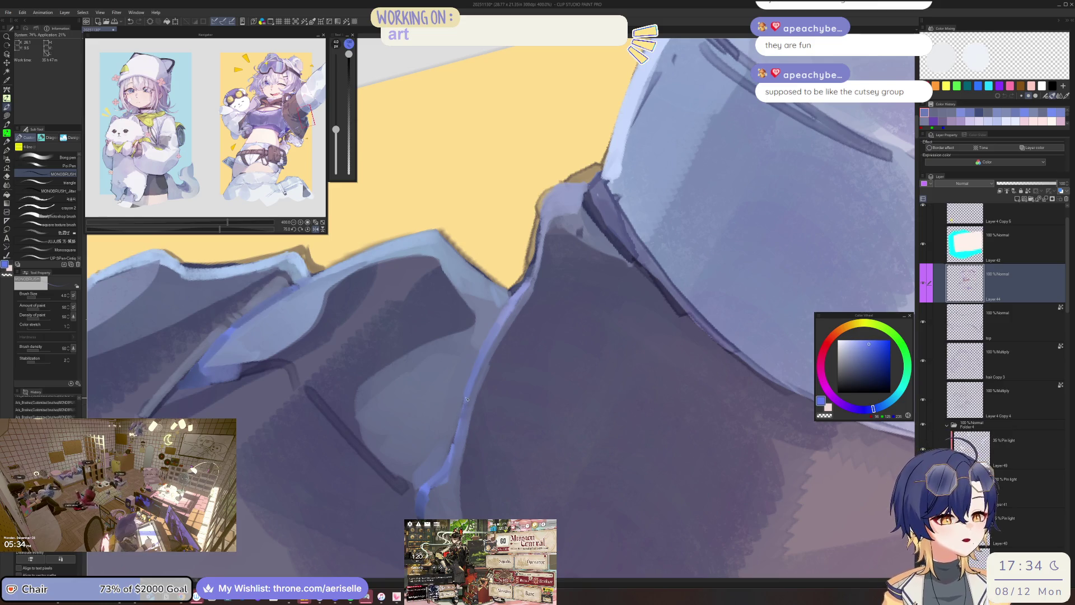
scroll(560, 364, "down", 8)
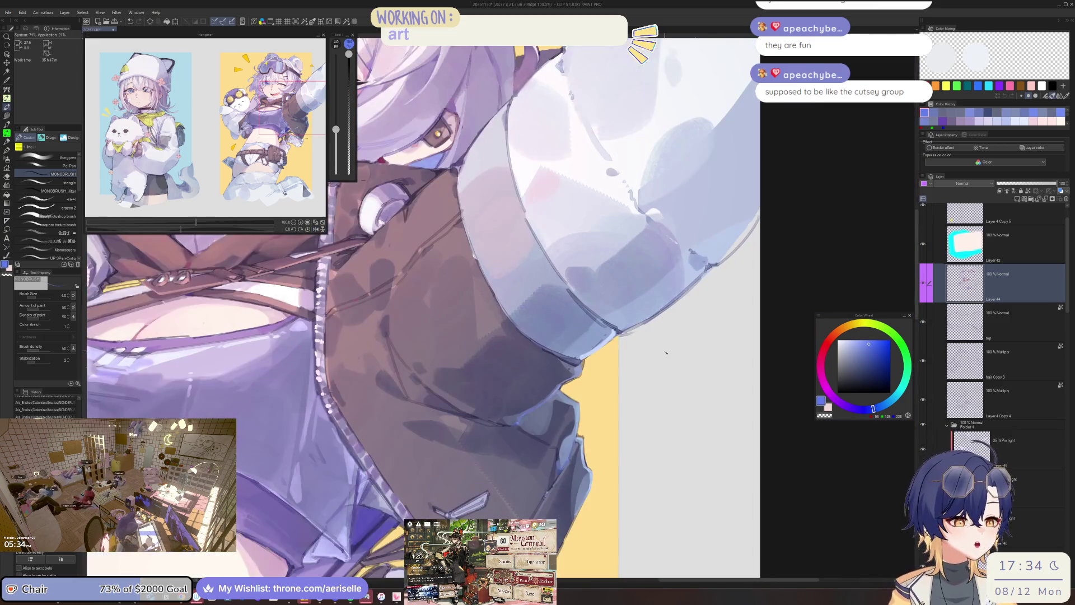
scroll(565, 359, "up", 2)
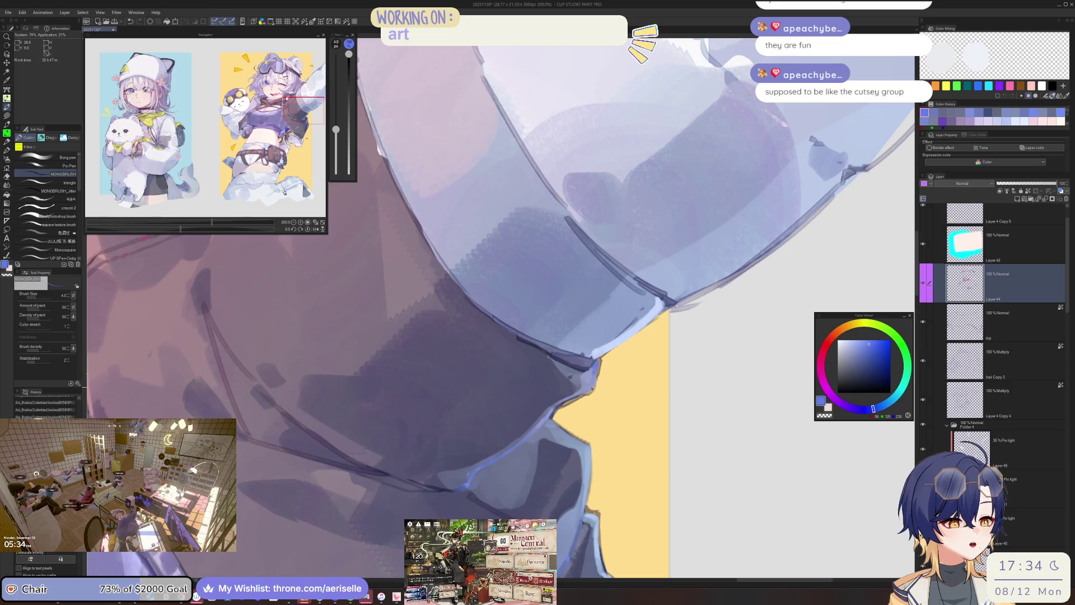
left_click(595, 368, "alt")
key("bracketright")
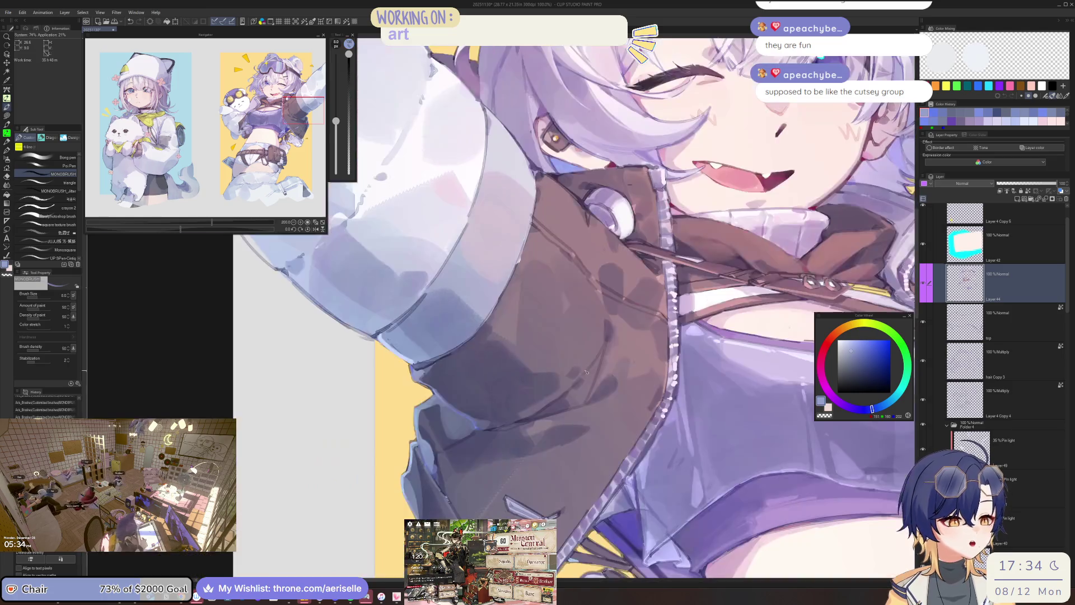
key("h")
left_click_drag(491, 383, 451, 355)
key("bracketright")
key("bracketright")
key("bracketright")
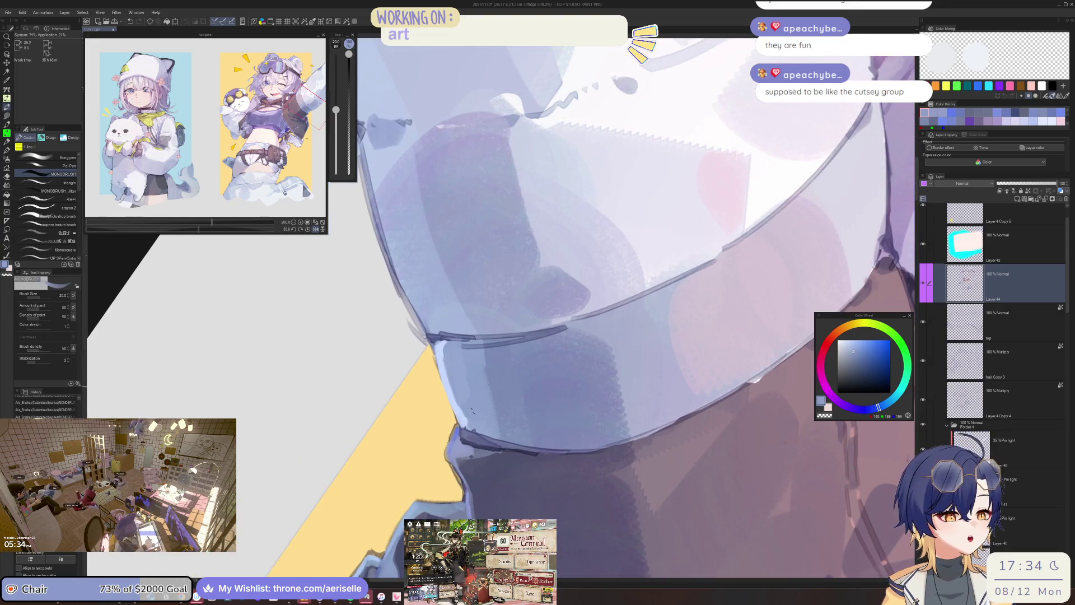
key("bracketleft")
key("ctrl+minus")
key("h")
left_click_drag(526, 370, 541, 363)
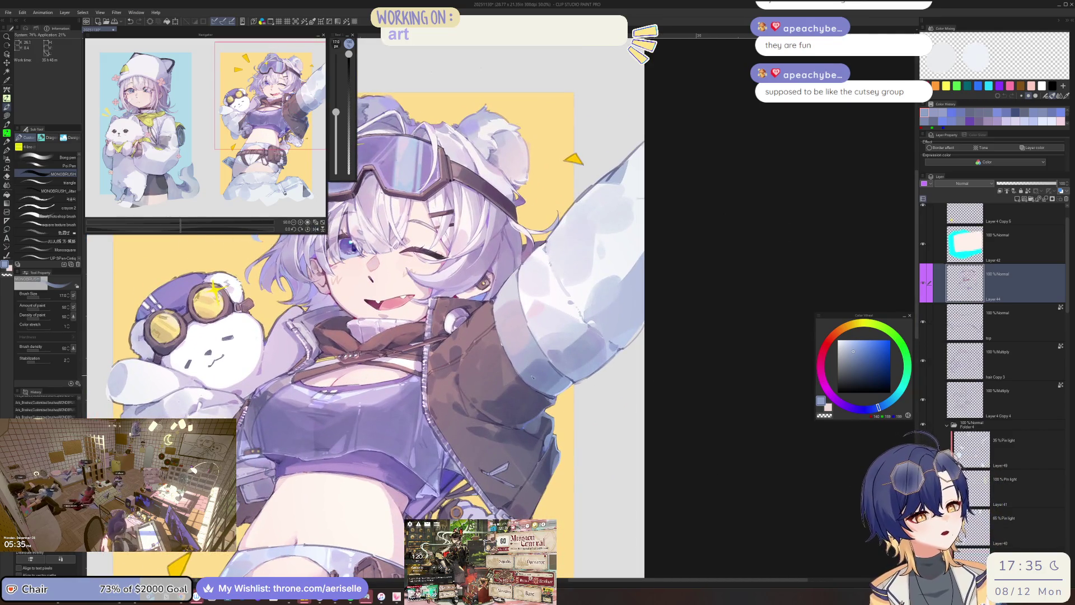
Zoom in close on the brown vest and paint a short touch-up stroke at brush size 8.
key("ctrl+plus")
key("ctrl+plus")
key("ctrl+plus")
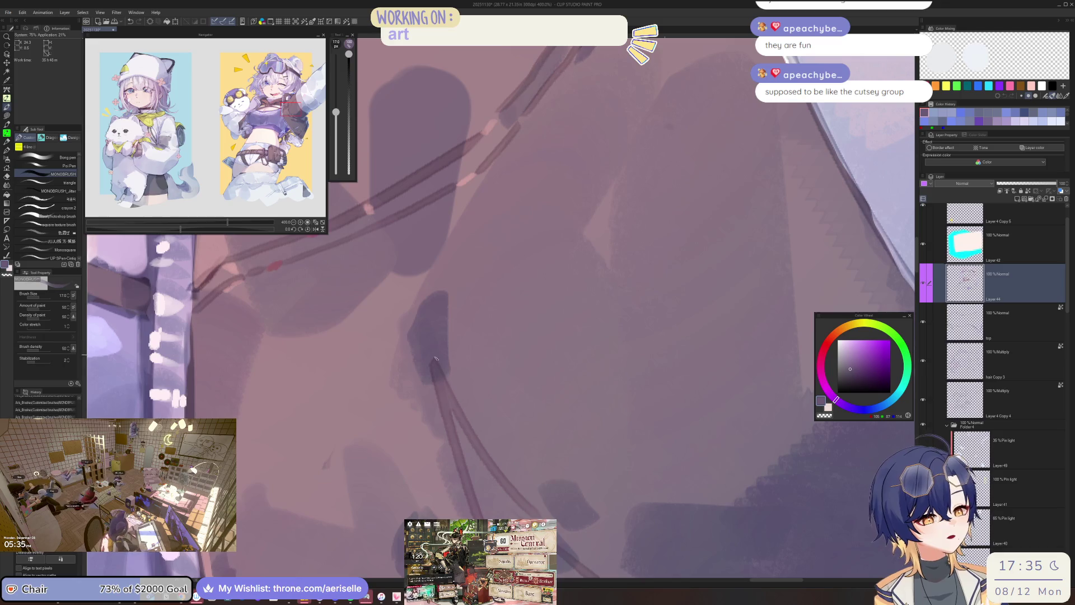
key("bracketleft")
key("bracketleft")
key("bracketleft")
left_click_drag(448, 392, 462, 426)
key("ctrl+minus")
key("ctrl+minus")
key("ctrl+minus")
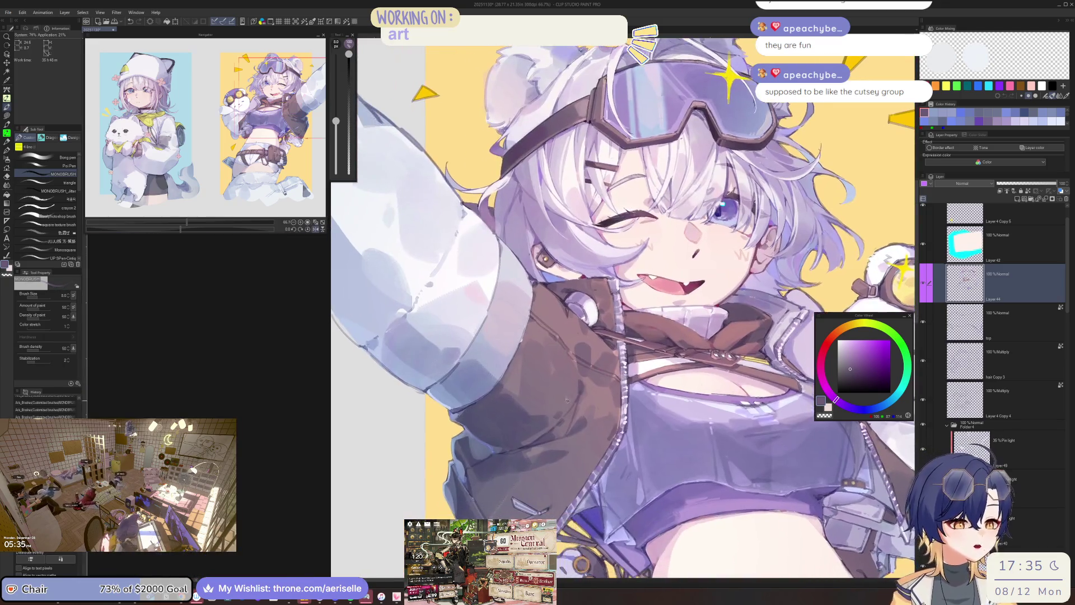
key("ctrl+plus")
key("ctrl+plus")
key("ctrl+minus")
key("ctrl+plus")
key("ctrl+plus")
key("ctrl+plus")
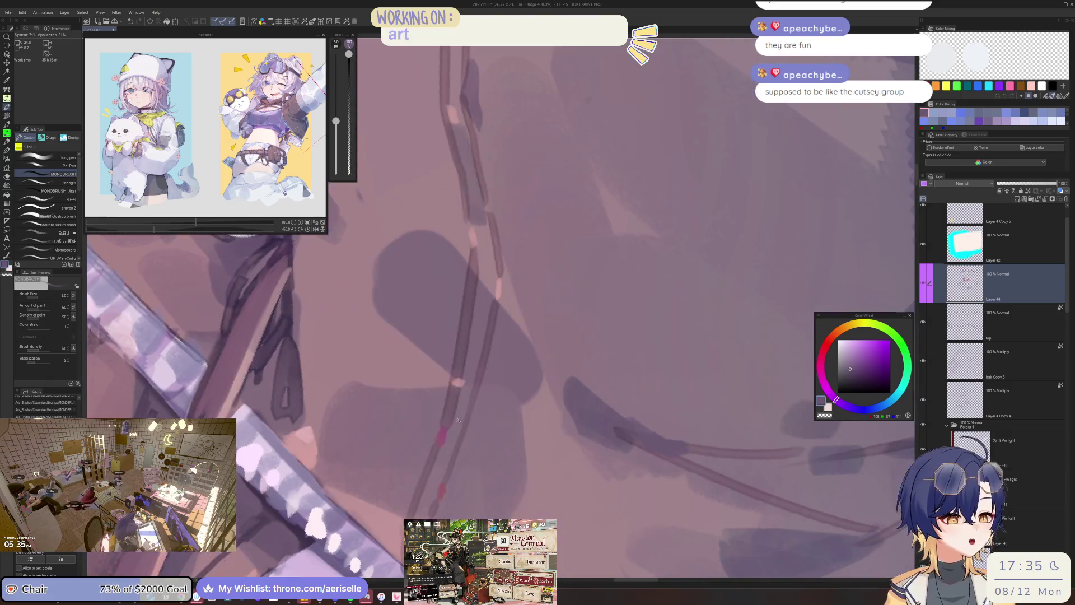
key("bracketright")
key("bracketright")
key("bracketright")
key("h")
key("bracketleft")
Eyedrop the vest's shading colour and paint a short dark shading stroke on the vest.
left_click(545, 421, "alt")
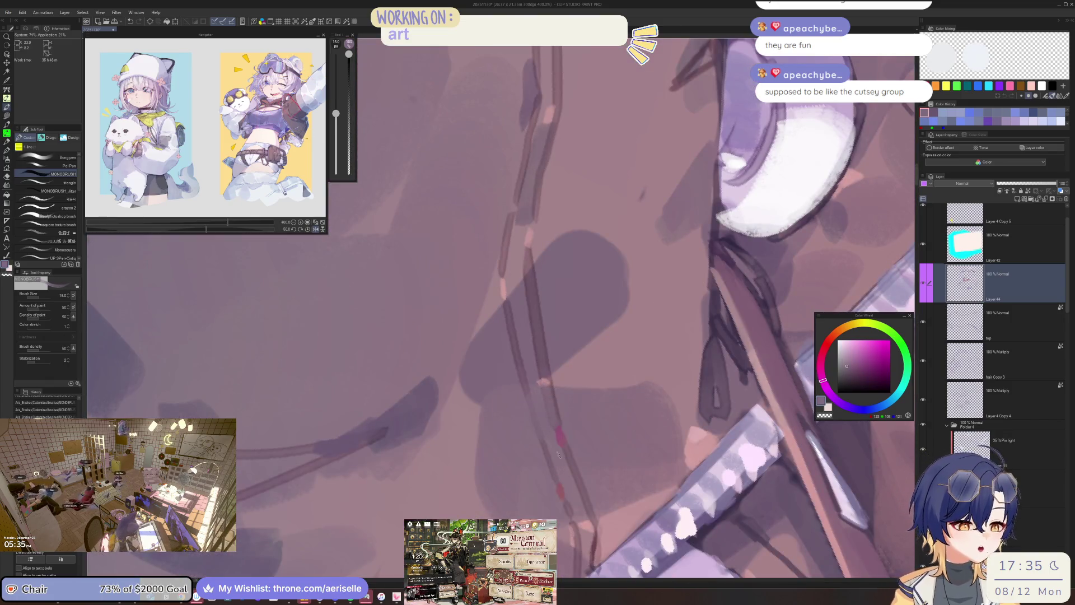
key("bracketleft")
key("bracketleft")
key("bracketleft")
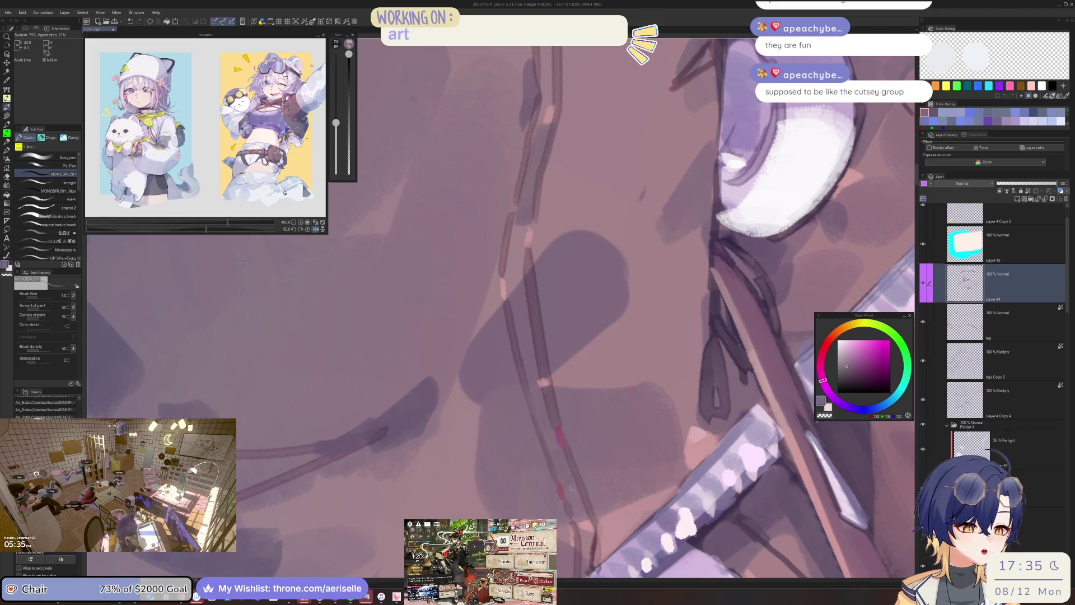
key("bracketright")
key("bracketright")
left_click(562, 465, "alt")
left_click_drag(561, 465, 577, 499)
scroll(616, 437, "down", 5)
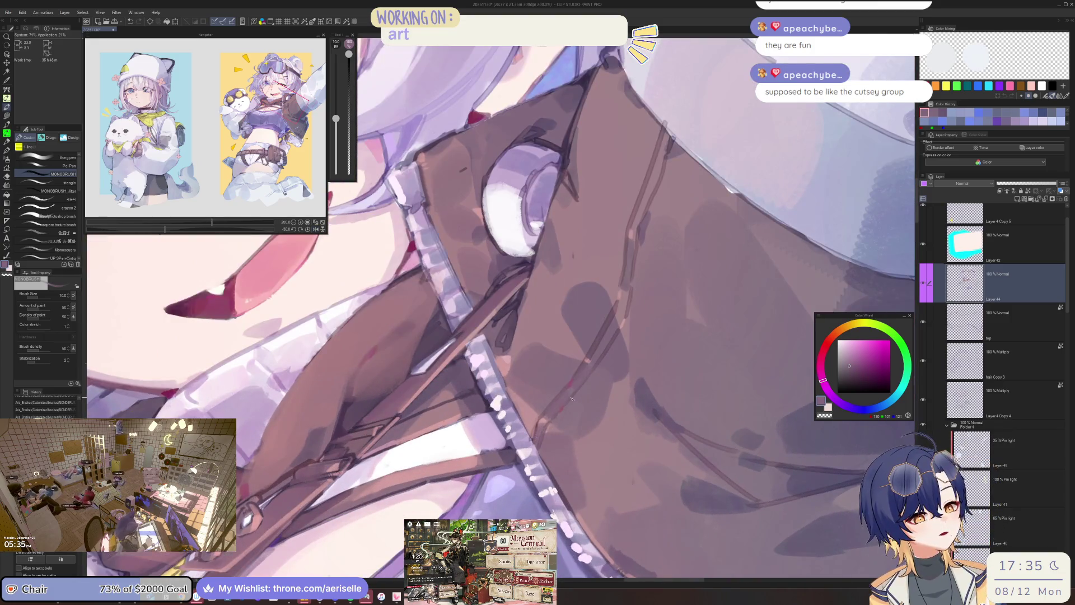
scroll(539, 440, "up", 1)
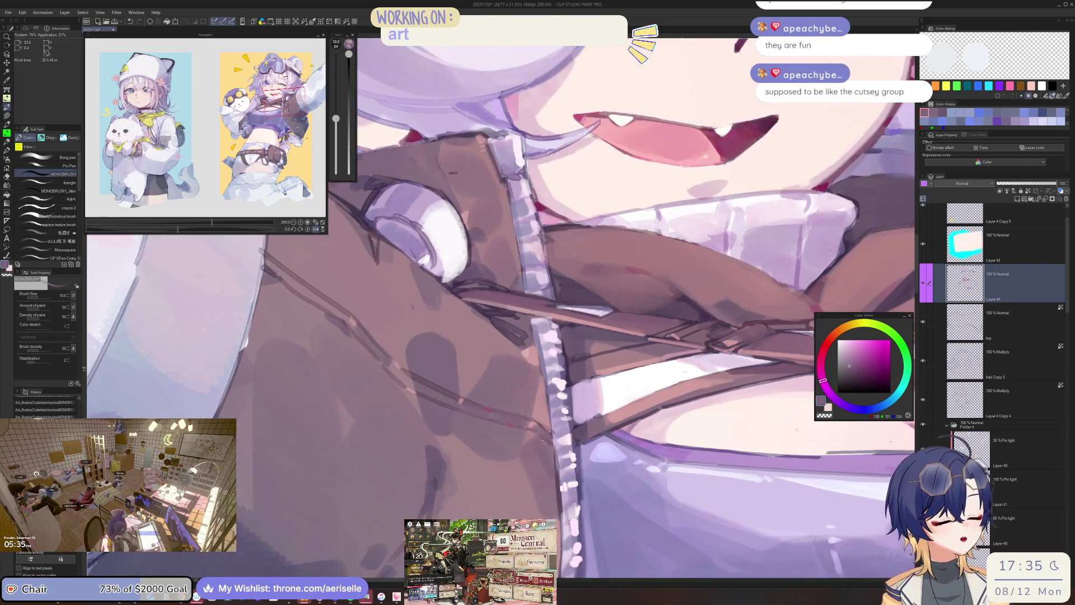
scroll(552, 453, "down", 2)
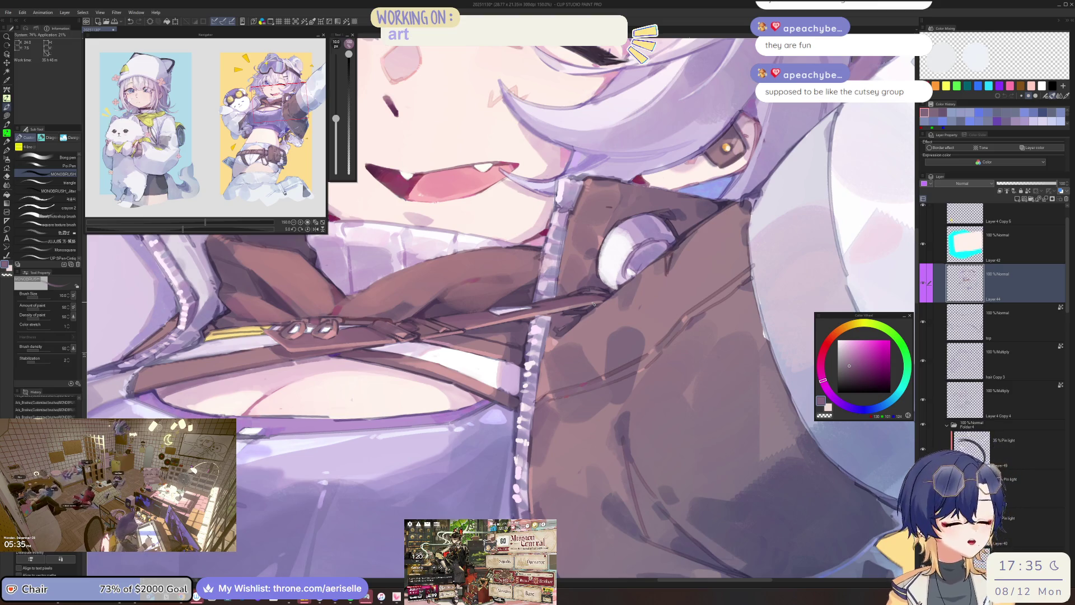
Zoom out to review the whole character, straighten the rotation, and sample the jacket's dark grey-purple.
key("bracketright")
key("bracketright")
key("bracketright")
left_click(630, 382, "alt")
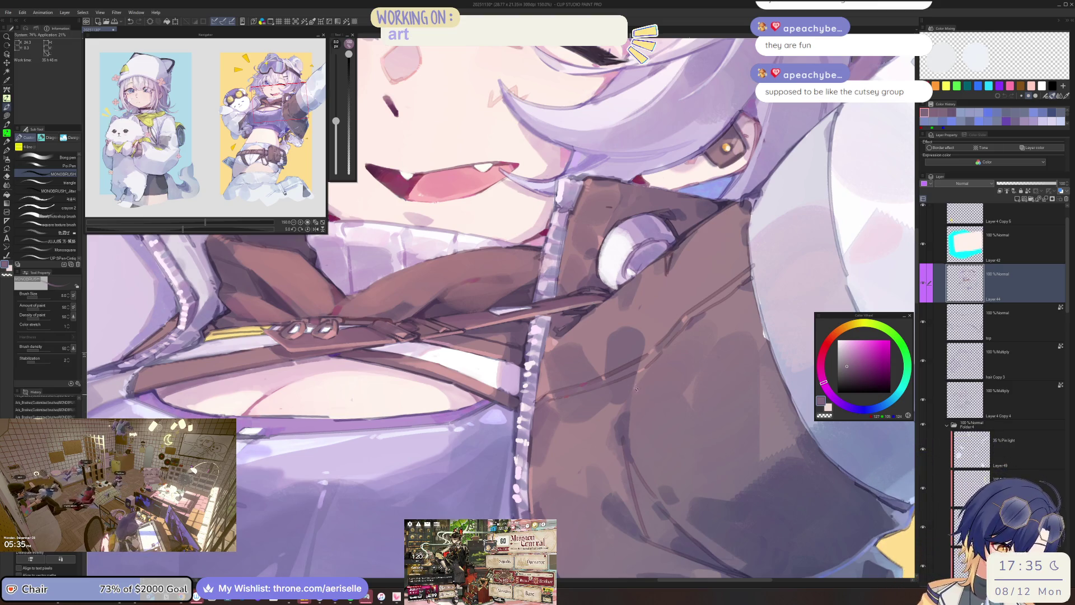
key("bracketright")
key("ctrl+minus")
key("ctrl+minus")
key("ctrl+minus")
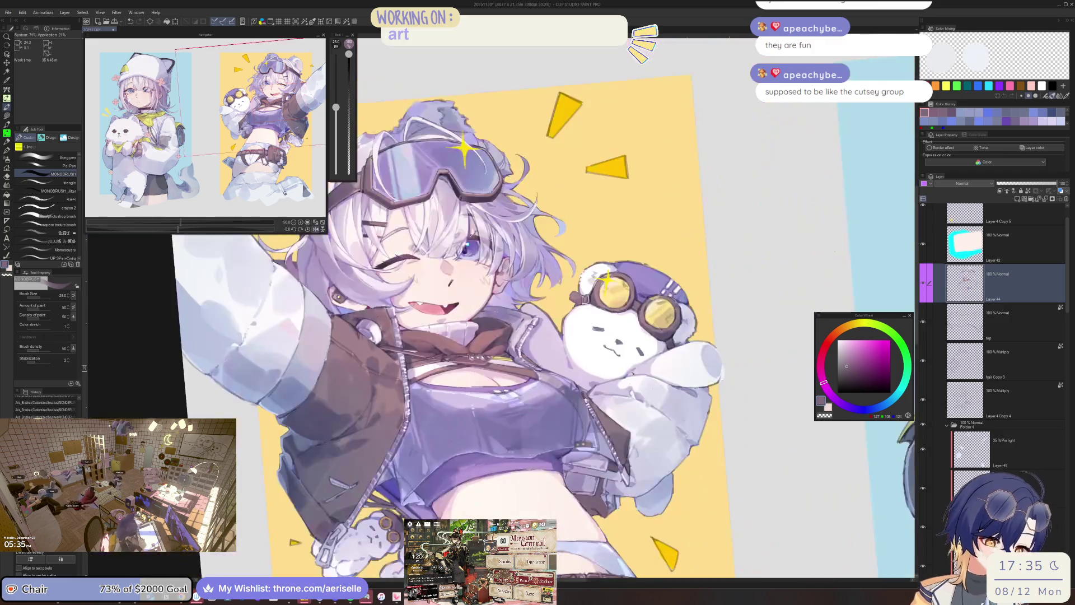
key("ctrl+plus")
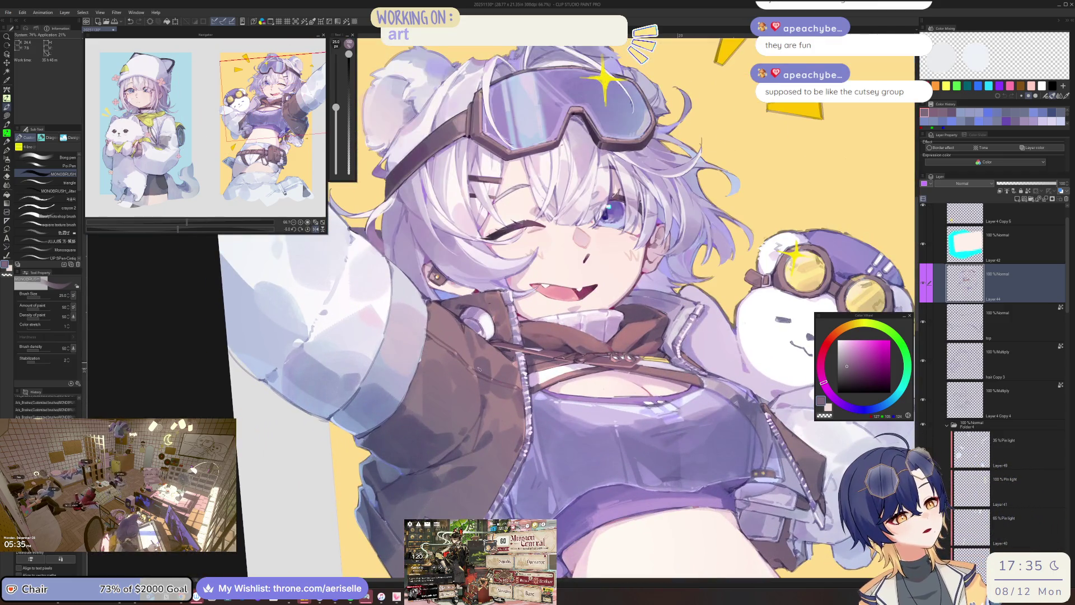
key("ctrl+minus")
key("at")
key("ctrl+alt+0")
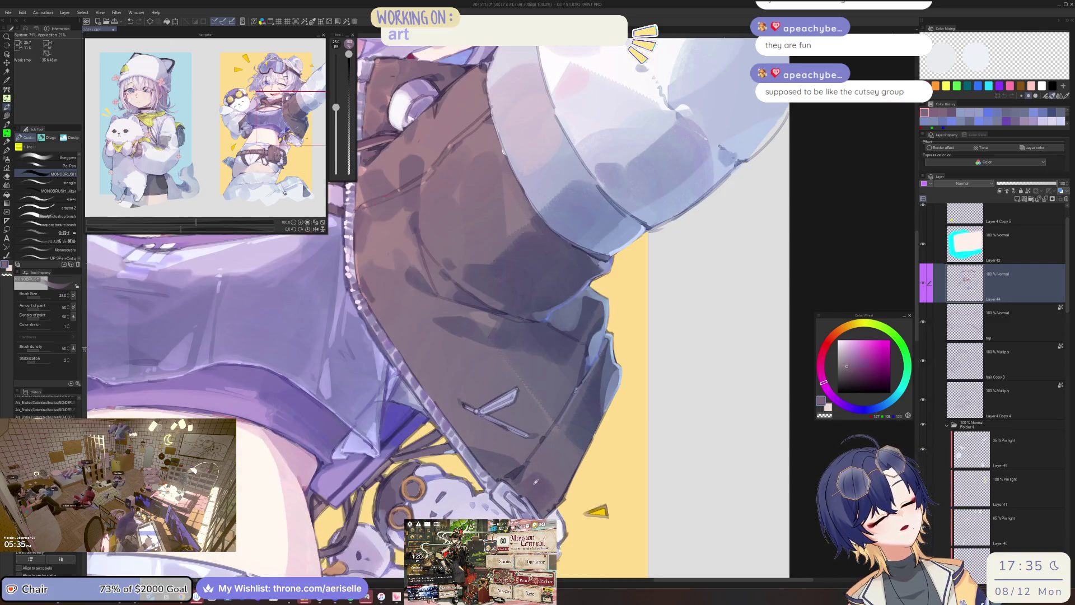
left_click(535, 485, "alt")
key("h")
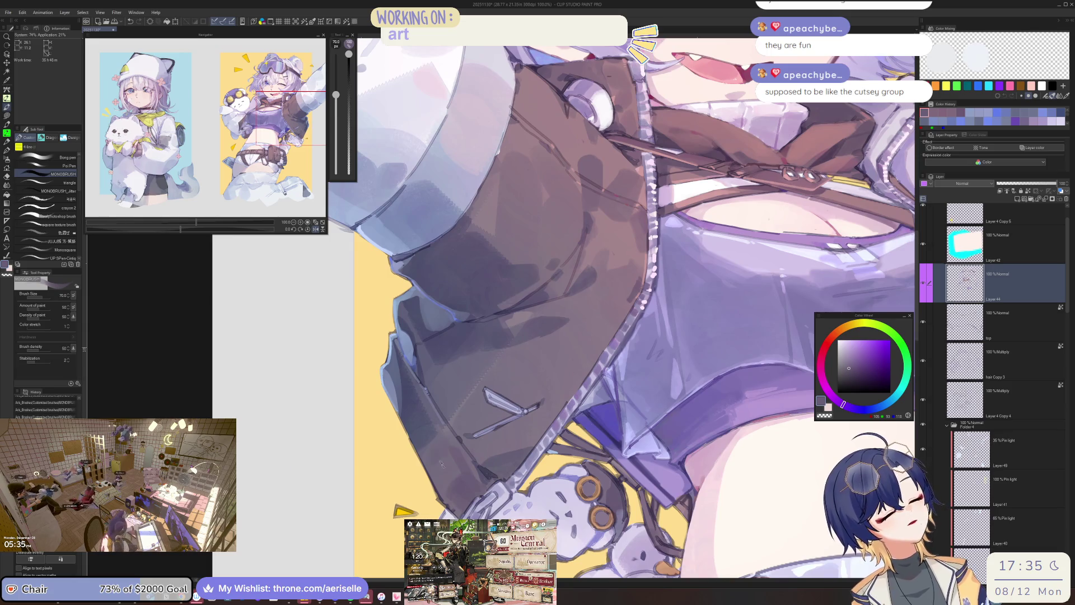
key("bracketleft")
scroll(442, 460, "down", 3)
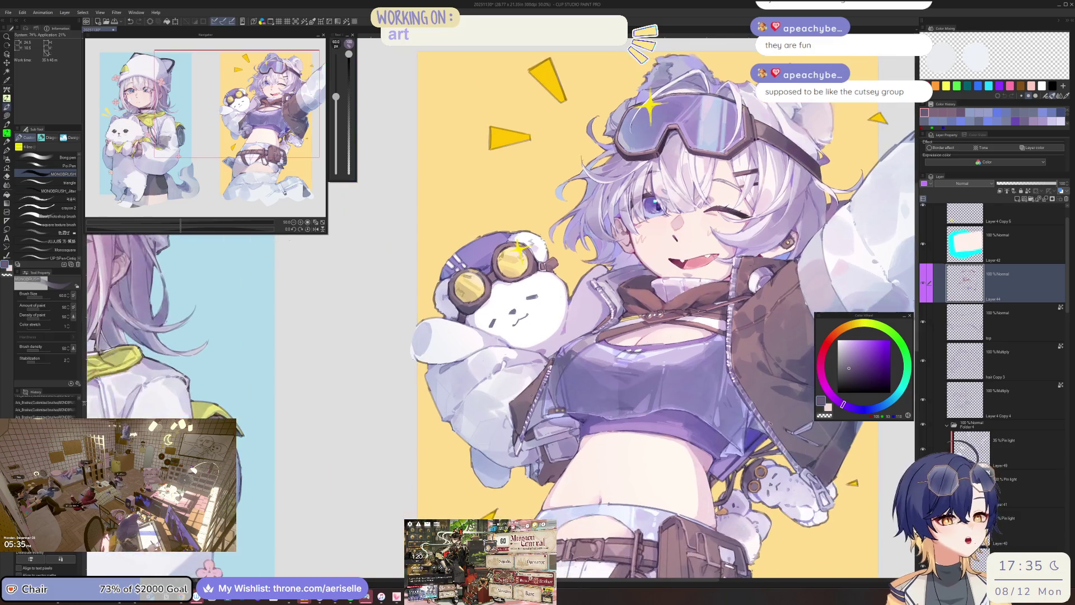
Move to the jacket below the bear and pick purple-grey and darker purple shading colours.
scroll(381, 401, "up", 4)
key("bracketleft")
key("bracketleft")
key("bracketleft")
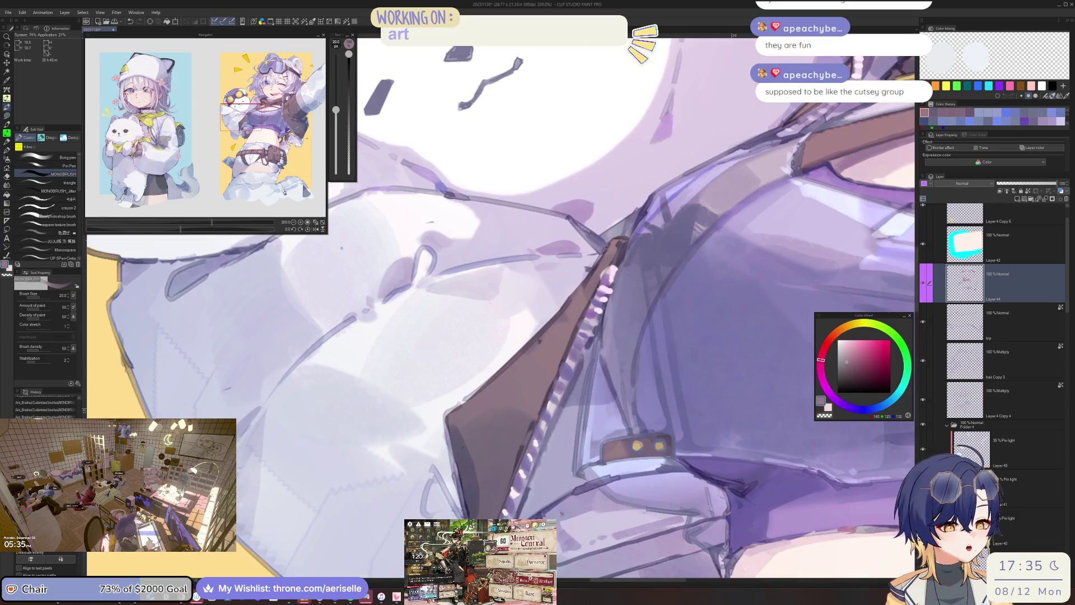
mouse_move(475, 554)
left_mouse_down()
mouse_move(477, 458)
mouse_move(489, 456)
left_mouse_up()
left_click(486, 455, "alt")
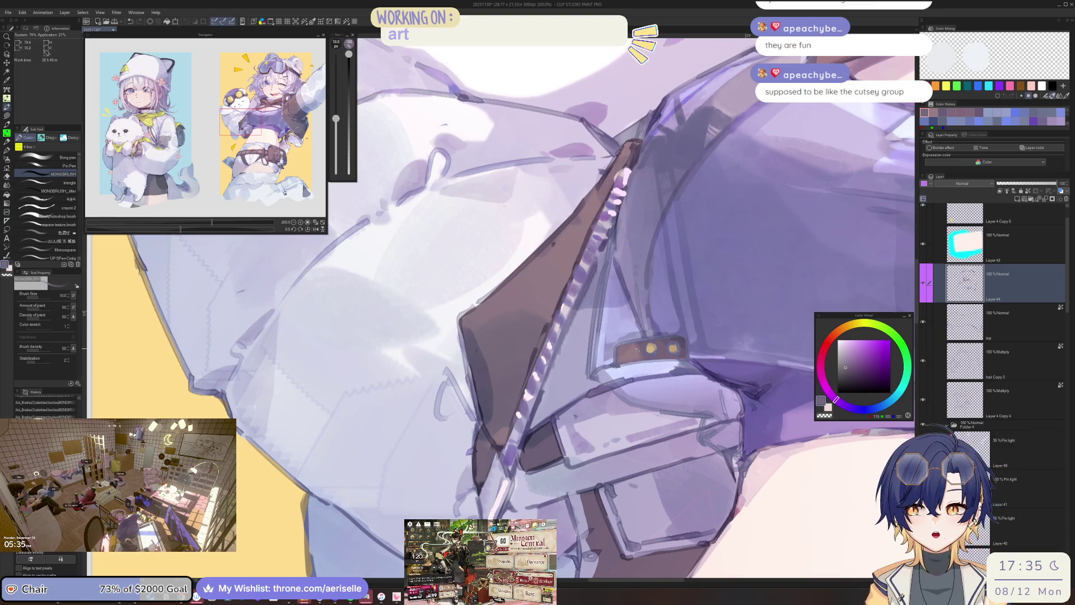
left_click(500, 450, "alt")
key("bracketleft")
key("bracketleft")
key("bracketleft")
key("bracketleft")
key("bracketleft")
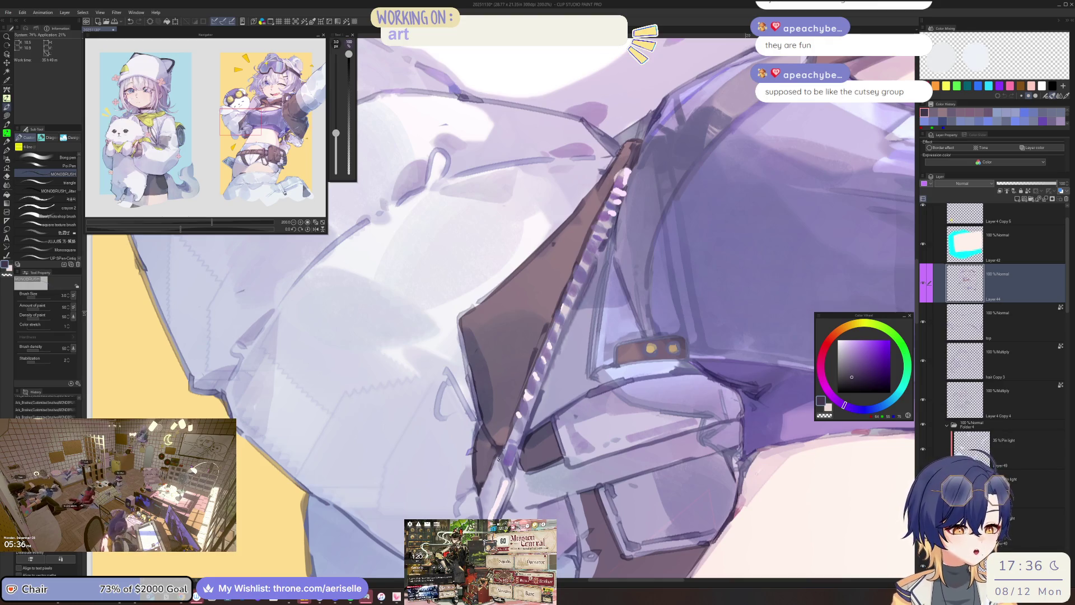
Sample a light lavender from the jacket and save the illustration.
scroll(645, 429, "down", 4)
scroll(645, 429, "up", 2)
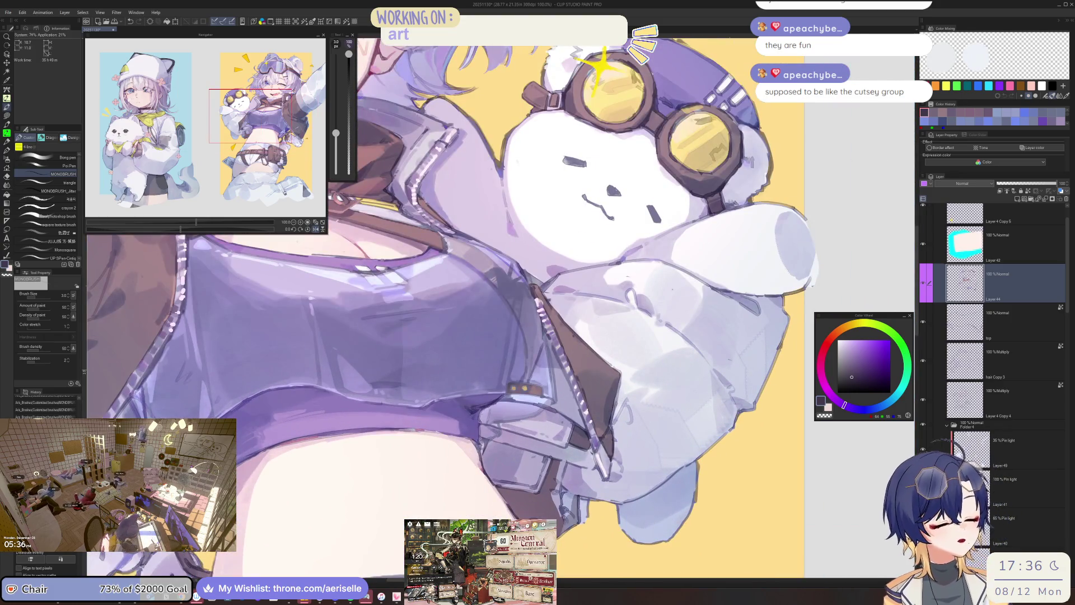
scroll(541, 461, "up", 2)
scroll(506, 441, "down", 2)
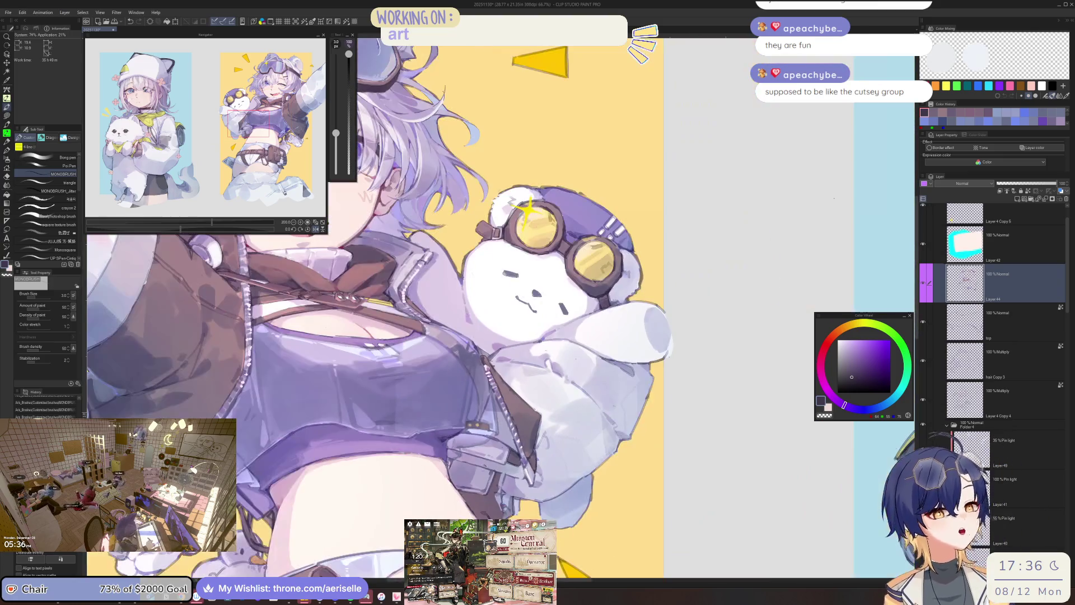
scroll(479, 436, "up", 2)
left_click(452, 434, "alt")
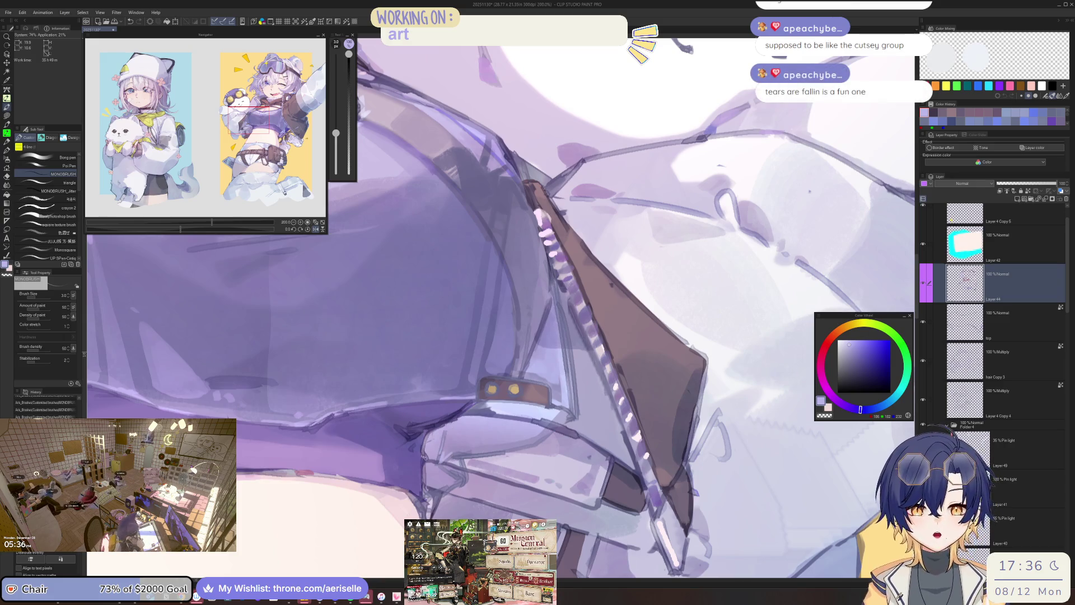
key("ctrl+s")
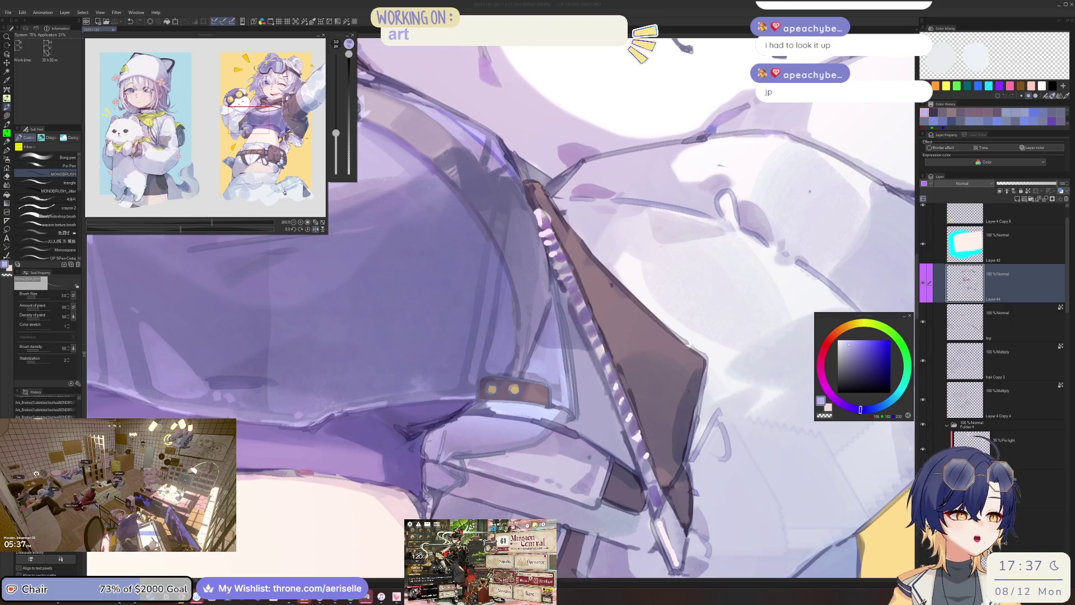
left_click(848, 314)
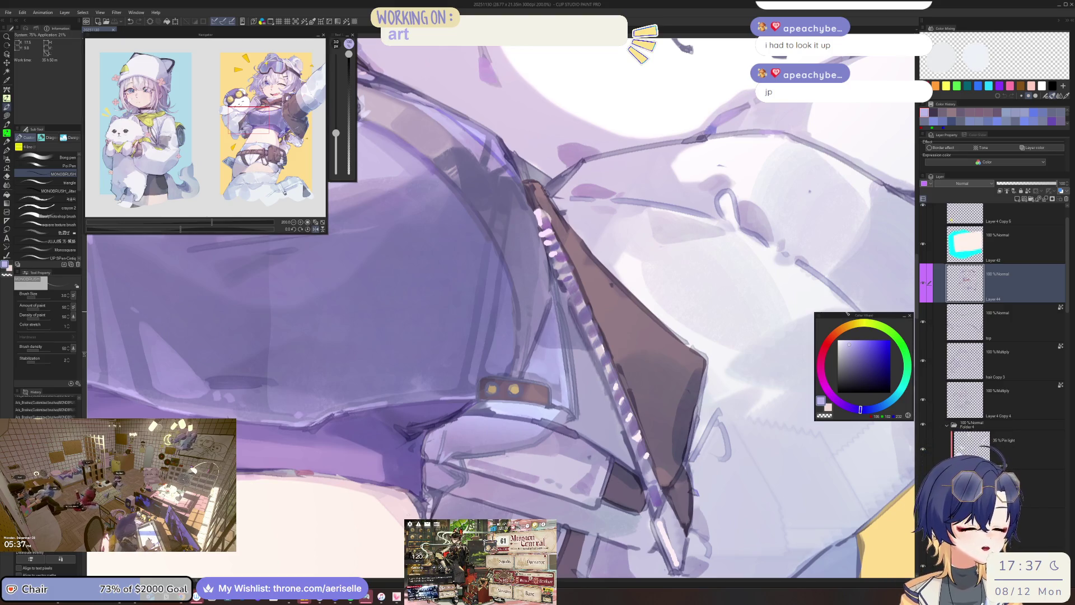
scroll(399, 387, "up", 5)
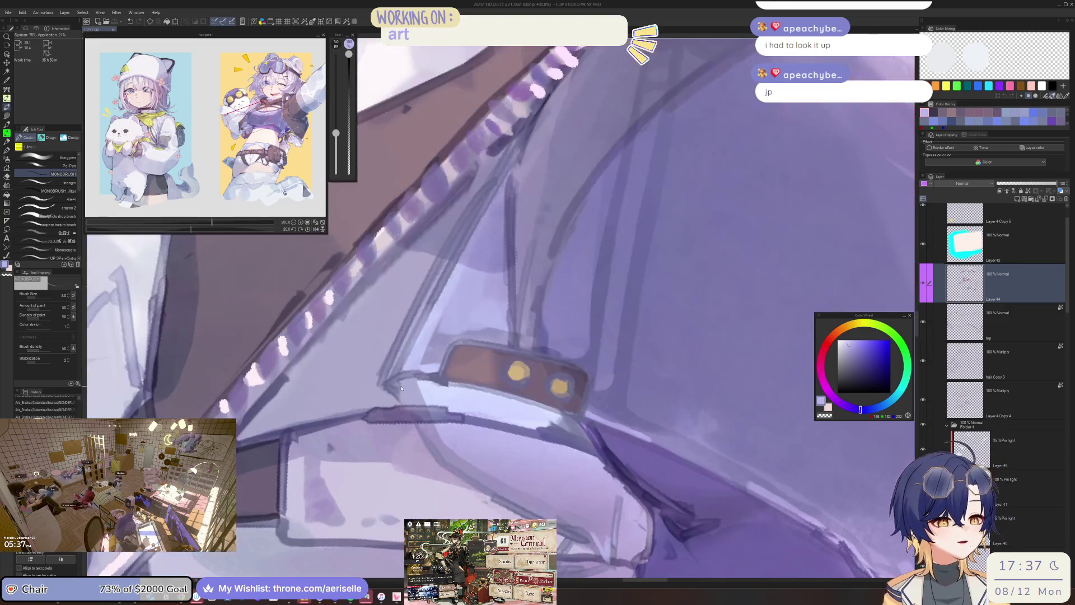
left_click(489, 312, "alt")
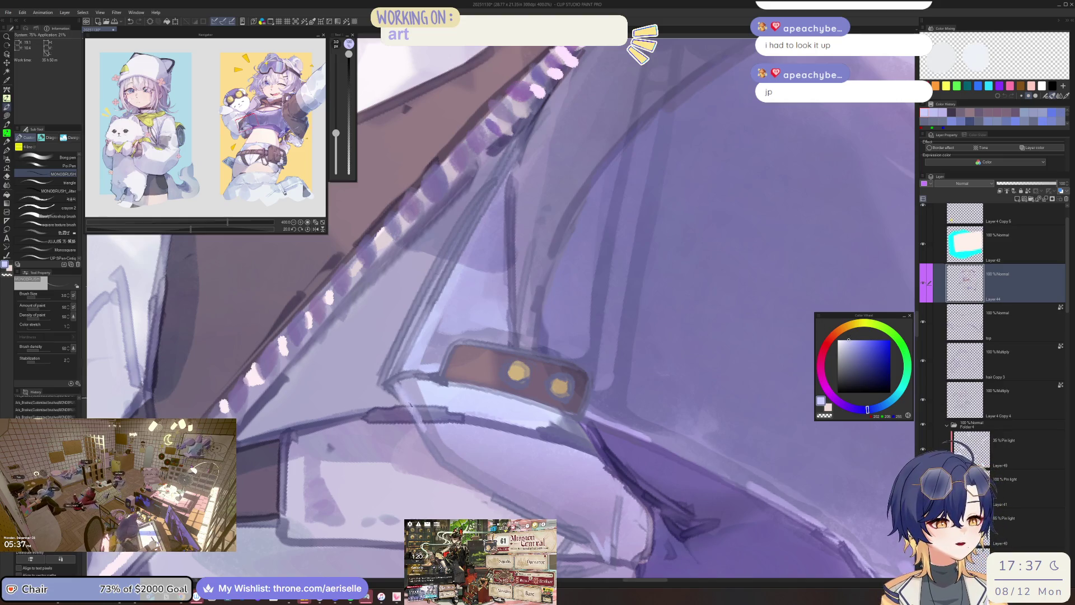
Zoom onto the strap buckle, lasso the strip below it, and paint it lighter.
mouse_move(407, 400)
left_mouse_down()
mouse_move(667, 282)
mouse_move(633, 298)
left_mouse_up()
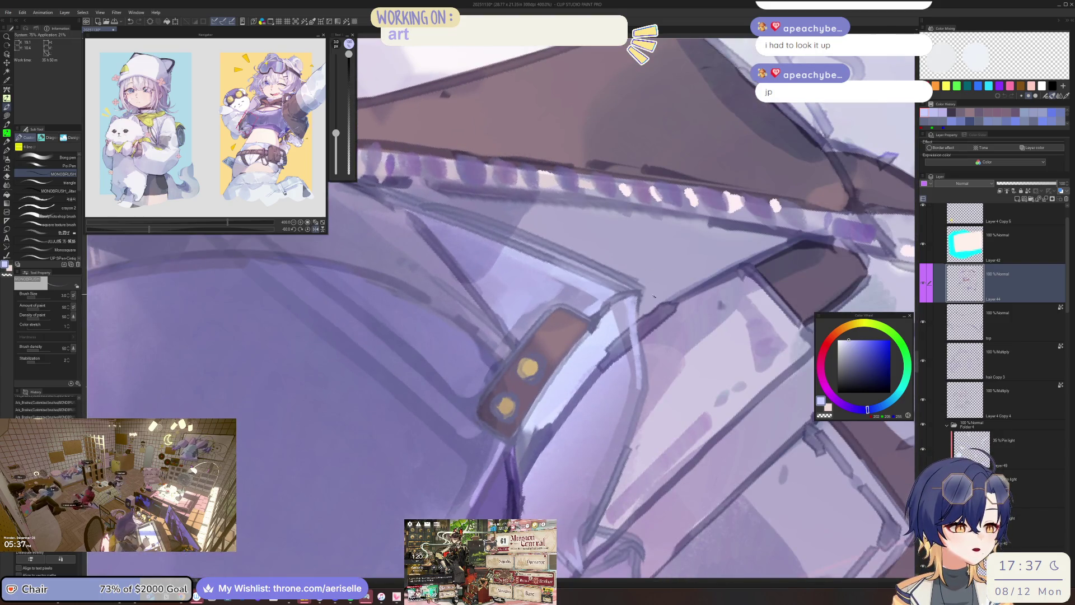
key("h")
key("bracketright")
mouse_move(413, 509)
left_mouse_down()
mouse_move(551, 473)
mouse_move(534, 482)
mouse_move(532, 512)
mouse_move(554, 493)
left_mouse_up()
key("ctrl+plus")
key("m")
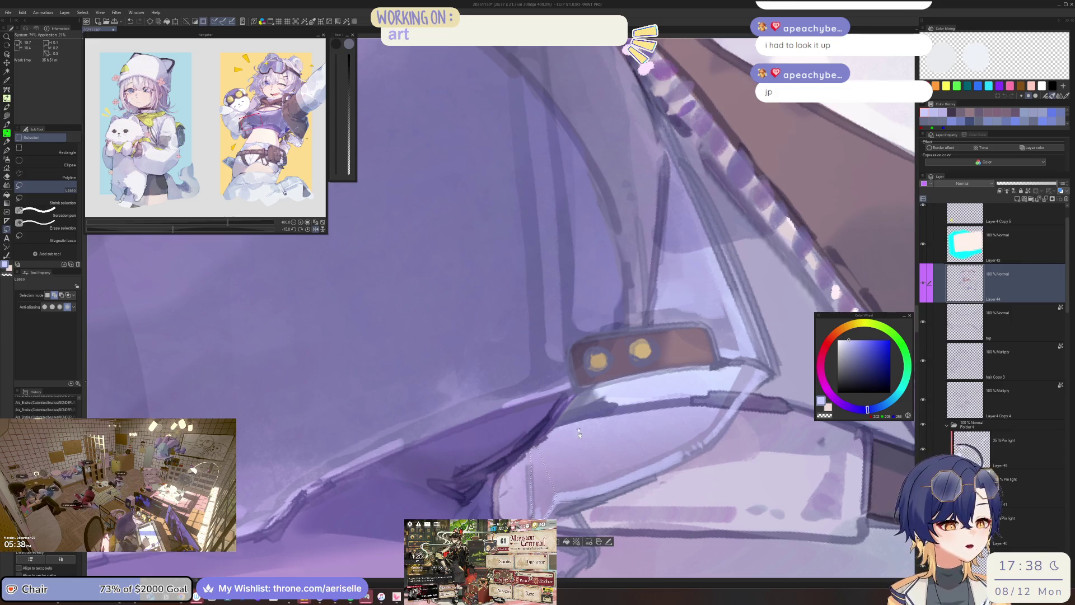
key("b")
key("bracketright")
key("bracketright")
key("bracketright")
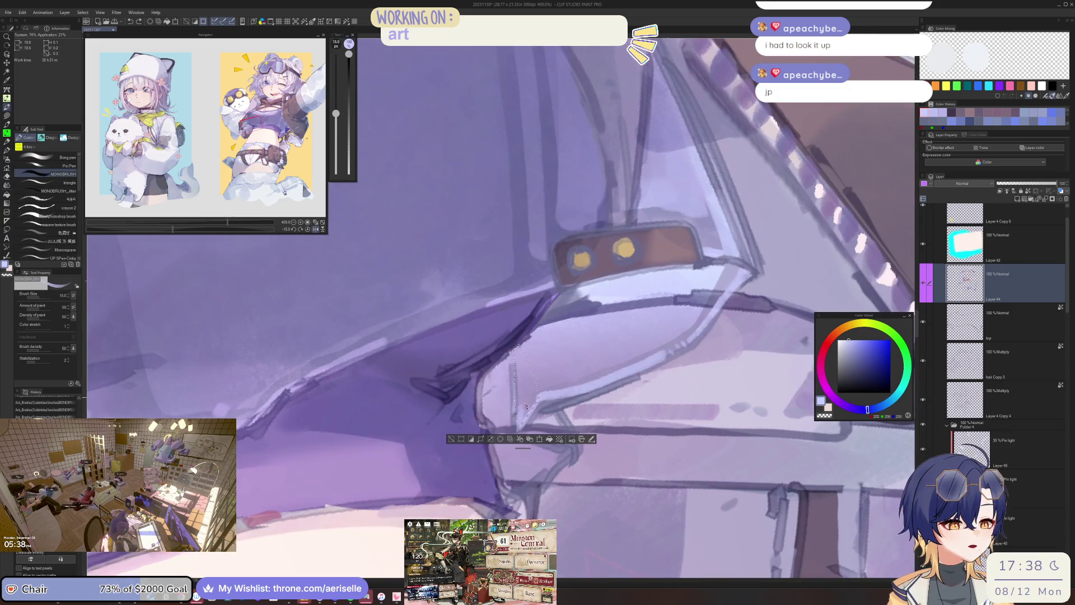
left_click_drag(530, 425, 519, 246)
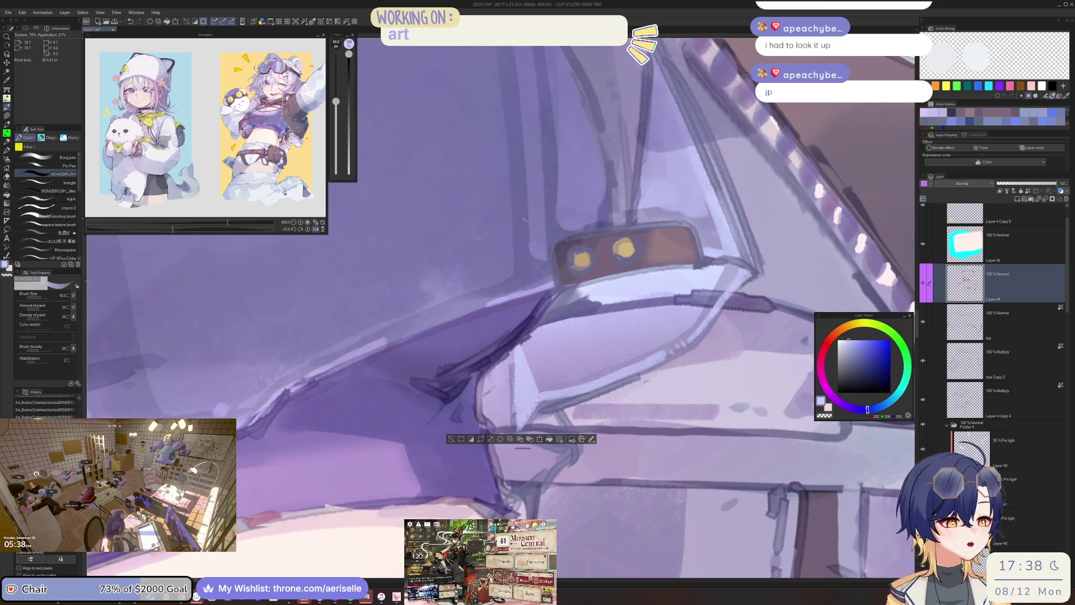
Straighten and re-rotate the view, then paint a light highlight line on the jacket fold.
key("g")
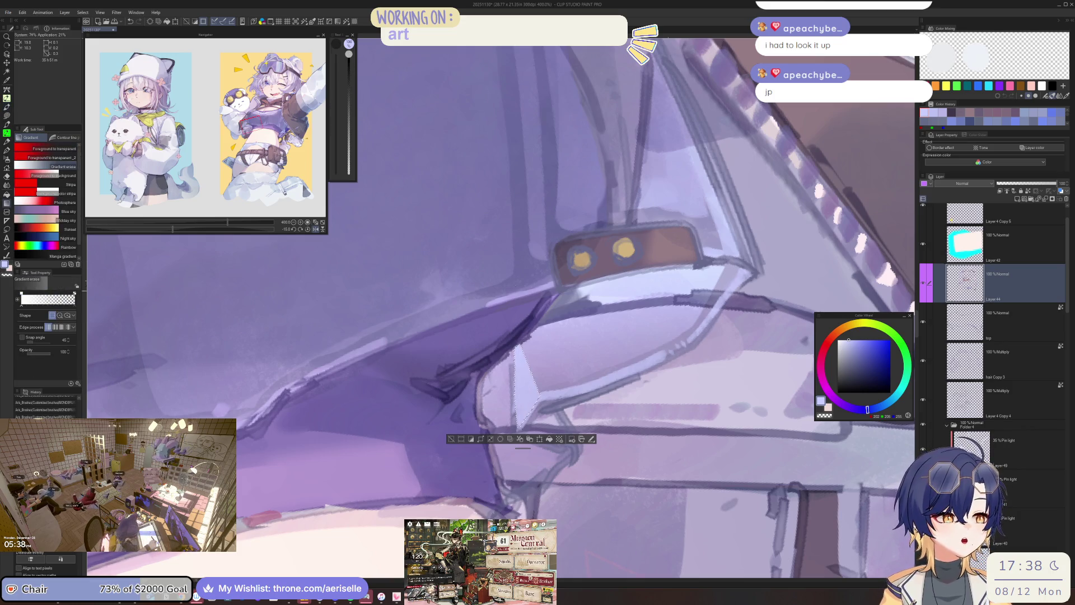
key("h")
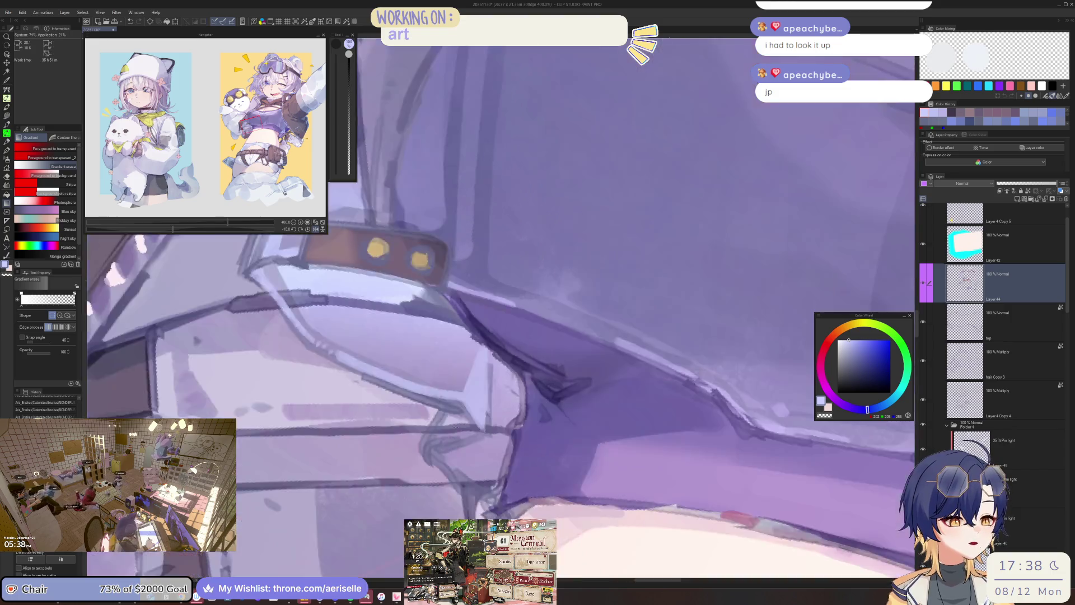
scroll(603, 347, "down", 5)
scroll(603, 348, "up", 8)
key("b")
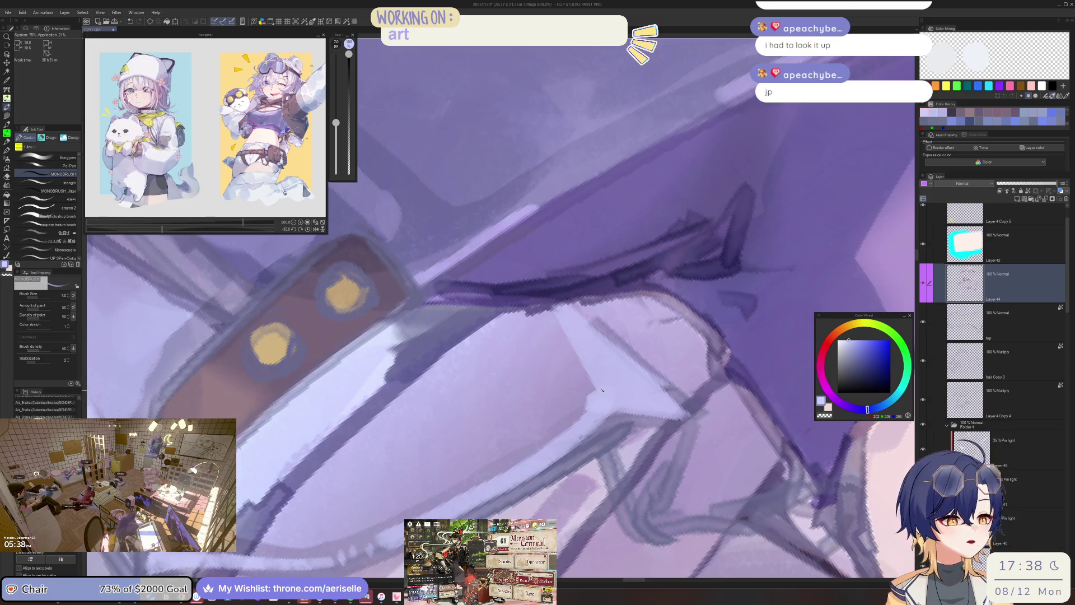
key("bracketleft")
key("bracketleft")
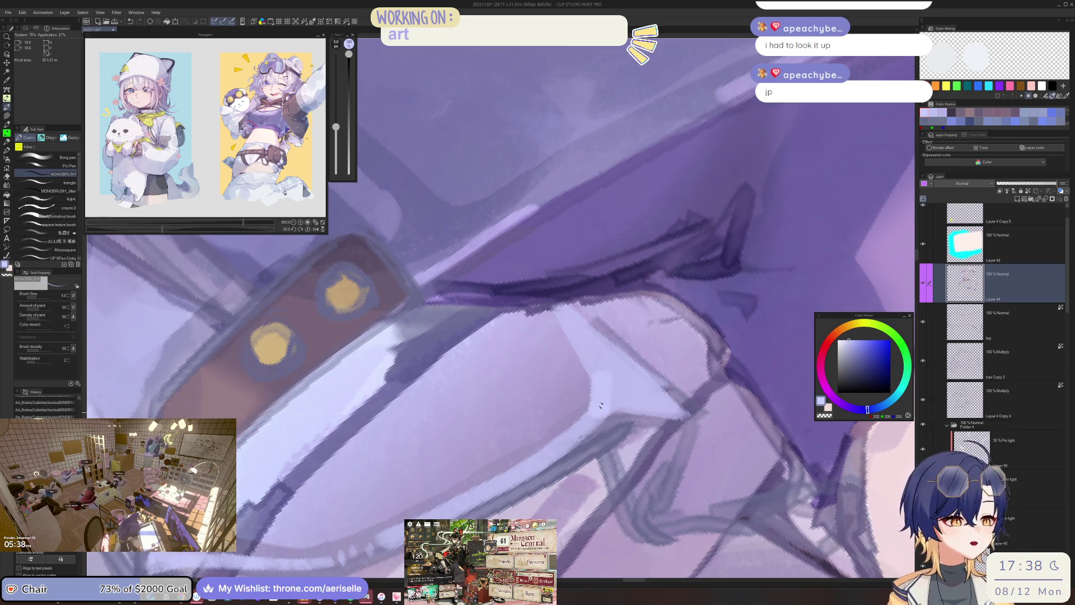
scroll(600, 410, "left", 5)
key("ctrl+at")
mouse_move(659, 348)
left_mouse_down()
mouse_move(513, 360)
mouse_move(533, 330)
left_mouse_up()
key("bracketleft")
key("bracketleft")
key("bracketright")
key("bracketright")
mouse_move(571, 456)
left_mouse_down()
mouse_move(522, 381)
mouse_move(591, 366)
mouse_move(564, 384)
mouse_move(633, 434)
mouse_move(647, 421)
mouse_move(606, 369)
left_mouse_up()
Lighten a lasso-selected part of the sleeve, fade it with Gradient erase, then deselect.
key("m")
key("g")
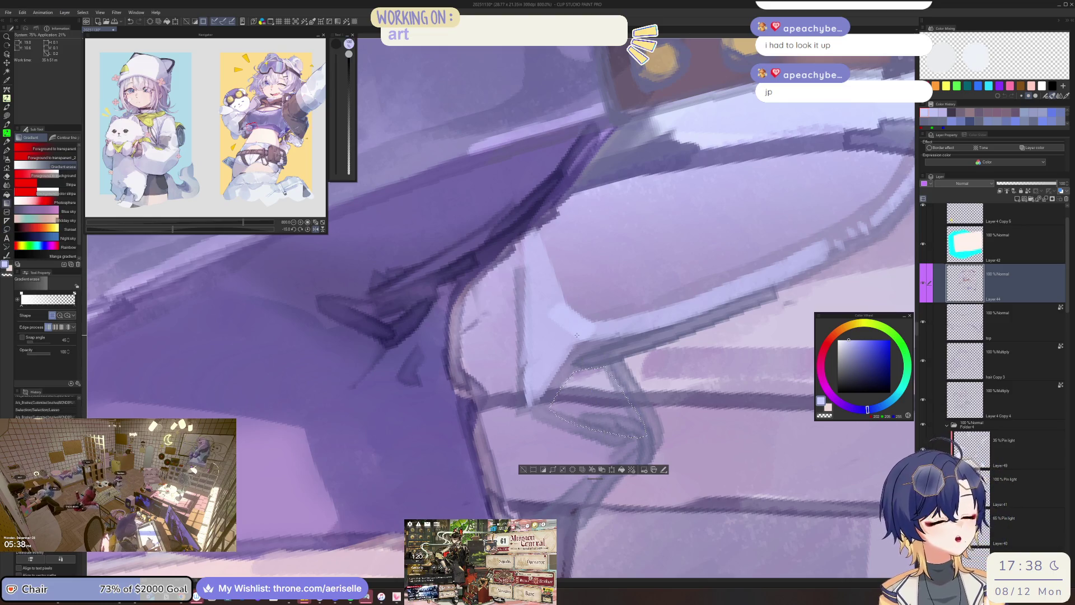
key("h")
left_click(44, 149)
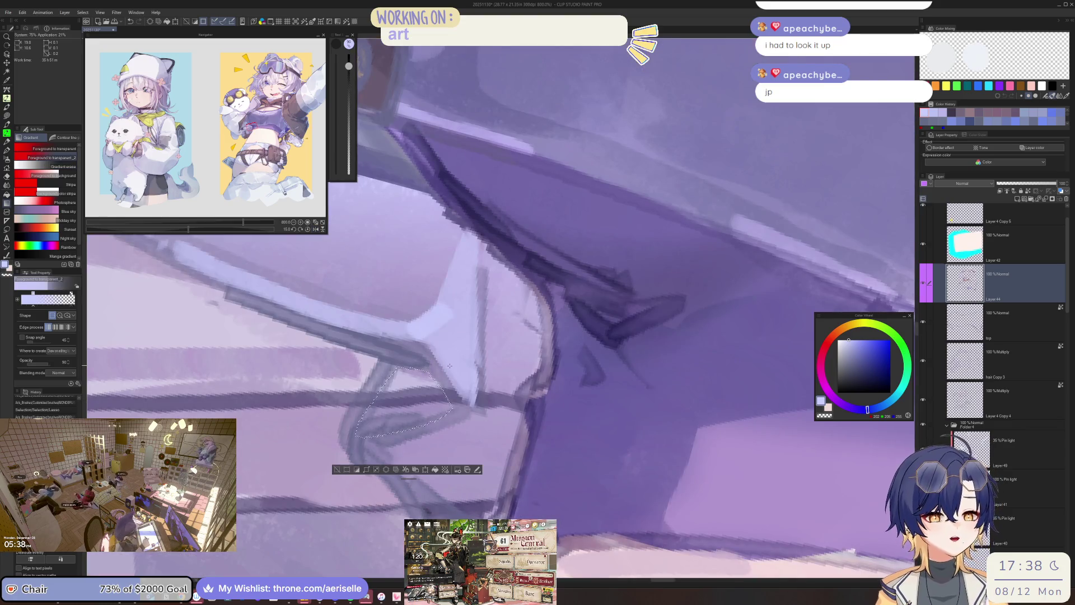
key("b")
left_click_drag(409, 392, 364, 518)
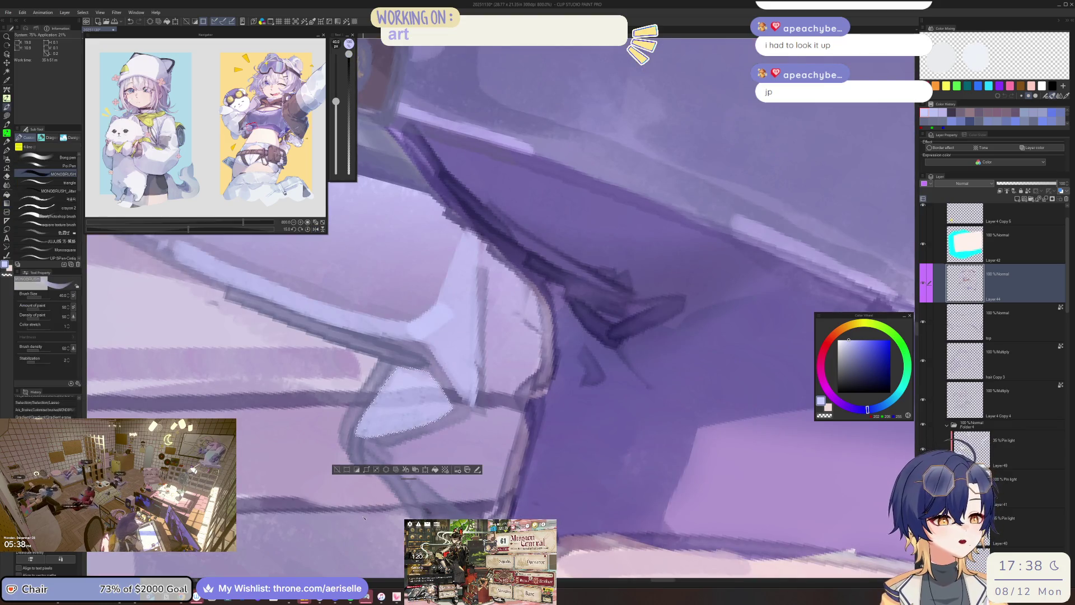
key("g")
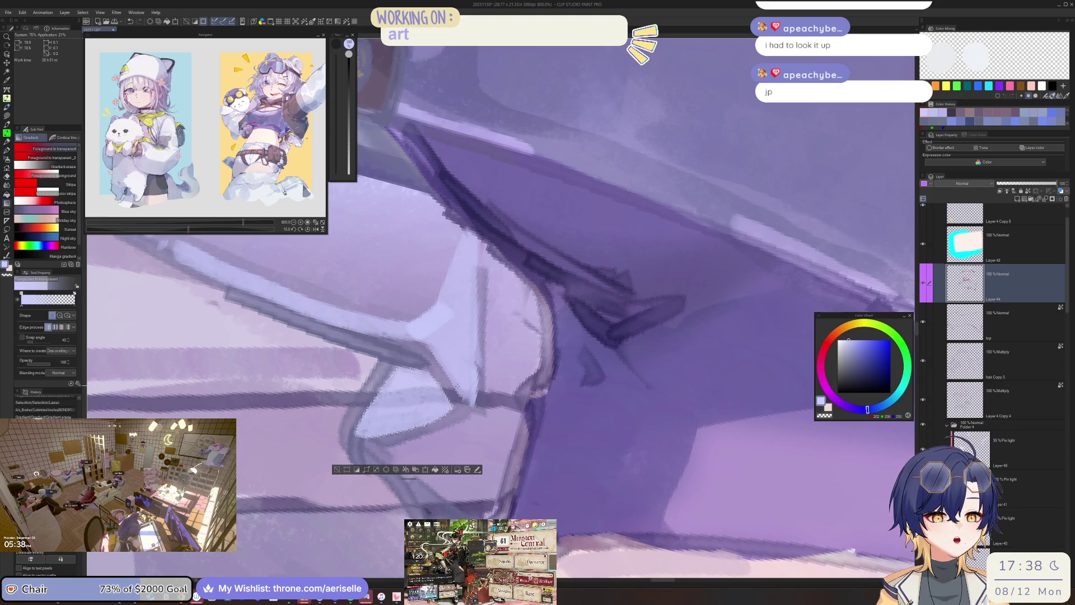
key("g")
left_click_drag(406, 411, 407, 431)
key("ctrl+d")
Add short fine line strokes along the sleeve fold at brush sizes 7 and 5.
key("h")
key("b")
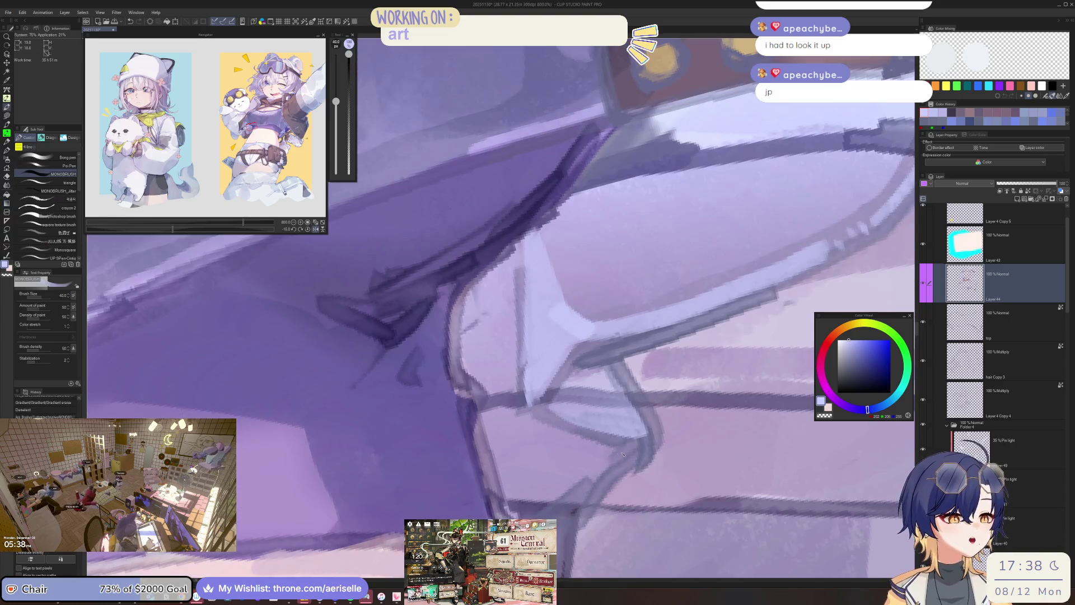
left_click(519, 511)
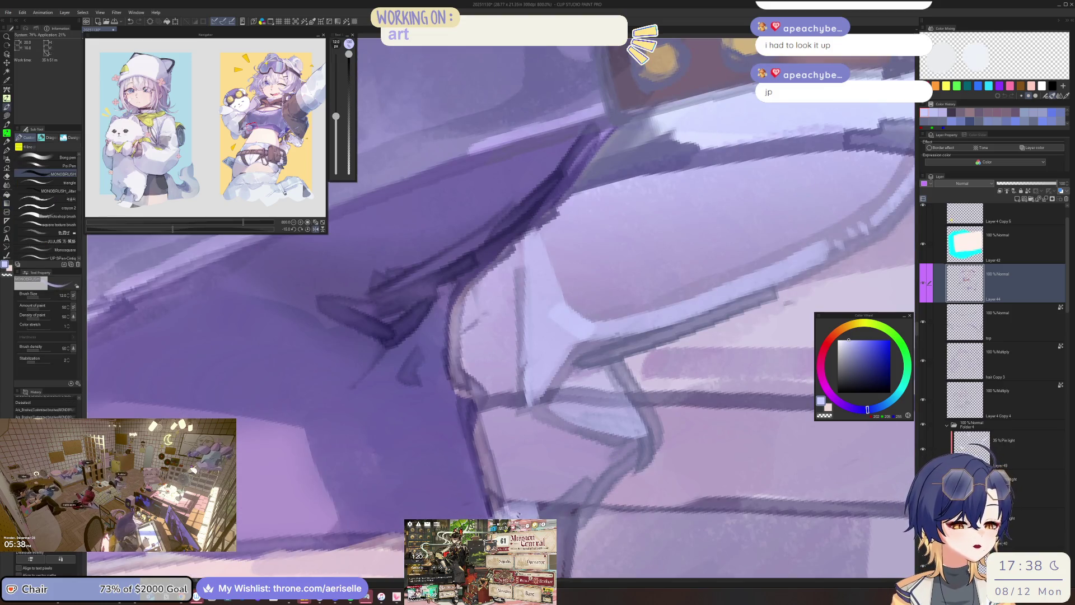
key("bracketleft")
key("bracketleft")
key("bracketleft")
left_click_drag(513, 518, 637, 442)
key("bracketleft")
key("bracketleft")
scroll(636, 442, "down", 2)
scroll(637, 442, "down", 5)
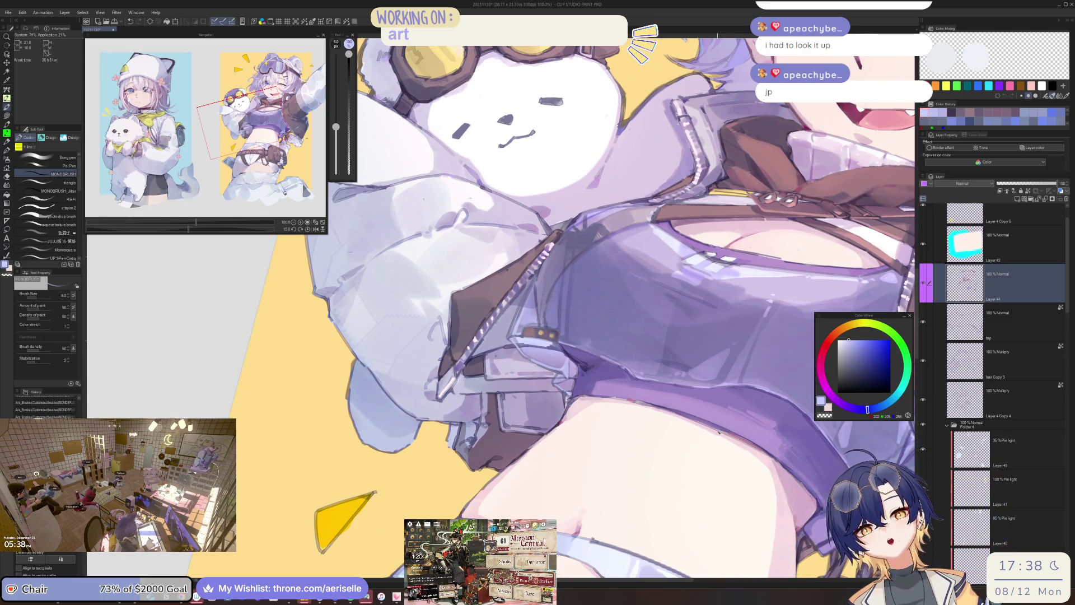
Lasso the shading area along the sleeve edge.
key("h")
scroll(576, 374, "up", 5)
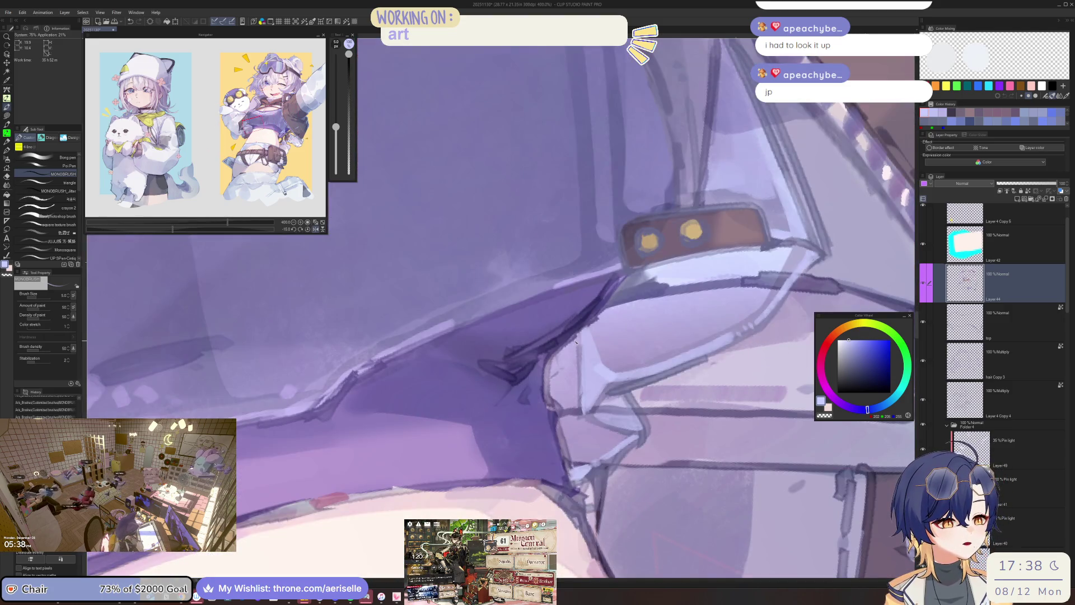
key("m")
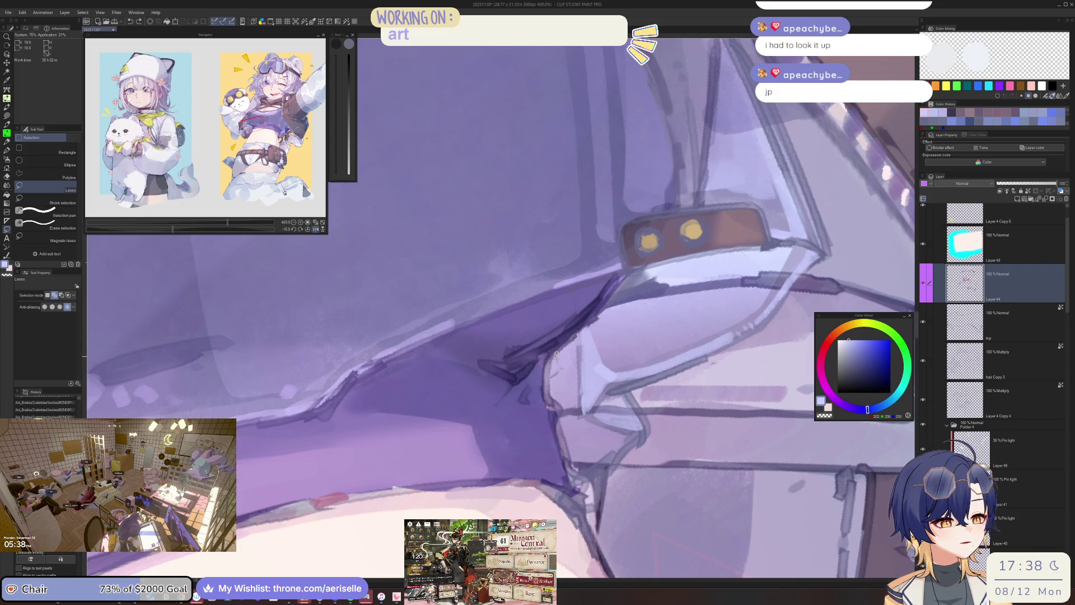
left_click_drag(562, 401, 560, 426)
mouse_move(576, 463)
left_mouse_down()
mouse_move(588, 471)
mouse_move(635, 432)
mouse_move(593, 419)
left_mouse_up()
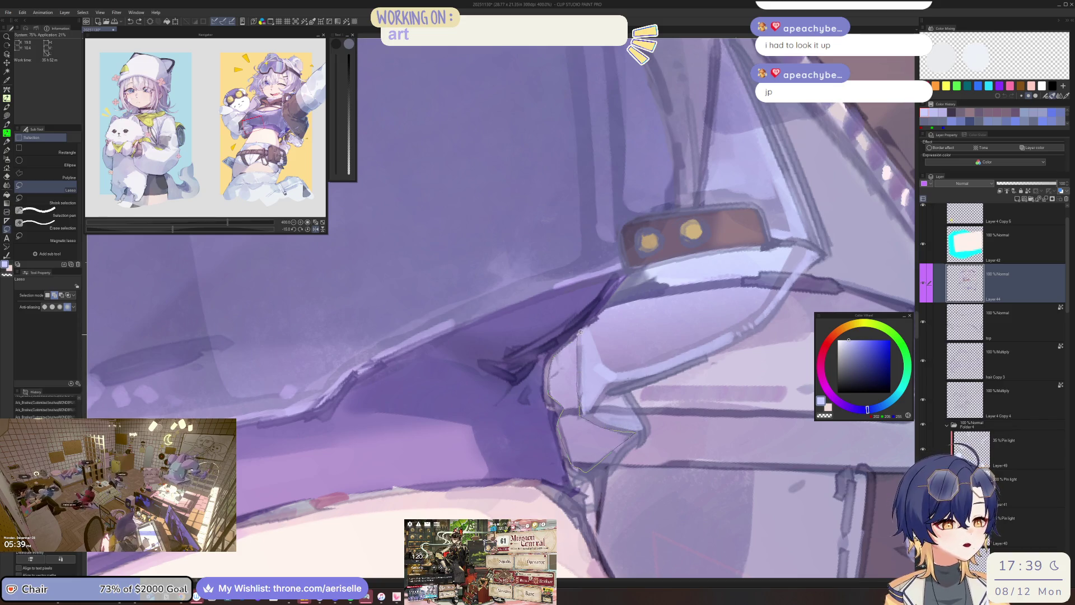
left_click_drag(580, 332, 580, 334)
Shrink the brush from 4 to 3 and check the selection in the mirrored view.
key("g")
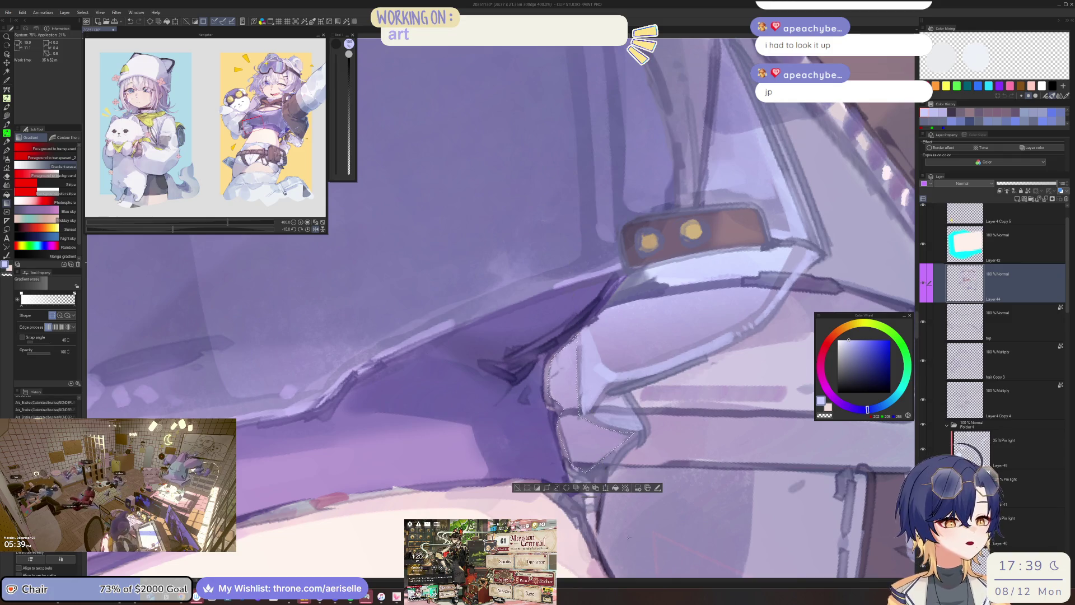
scroll(629, 542, "down", 3)
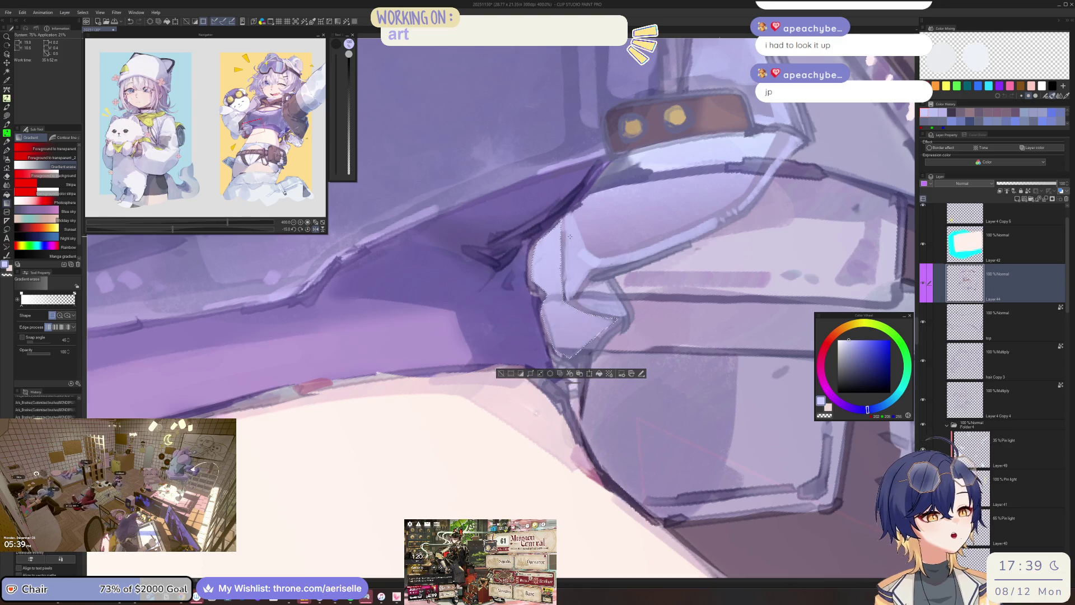
scroll(502, 373, "down", 5)
scroll(503, 392, "up", 8)
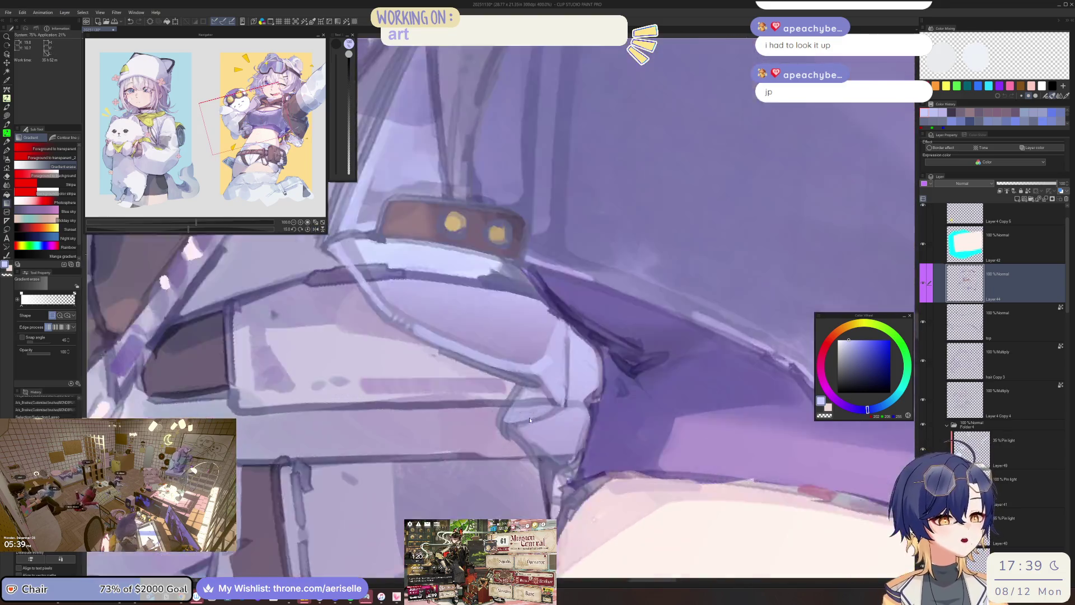
key("b")
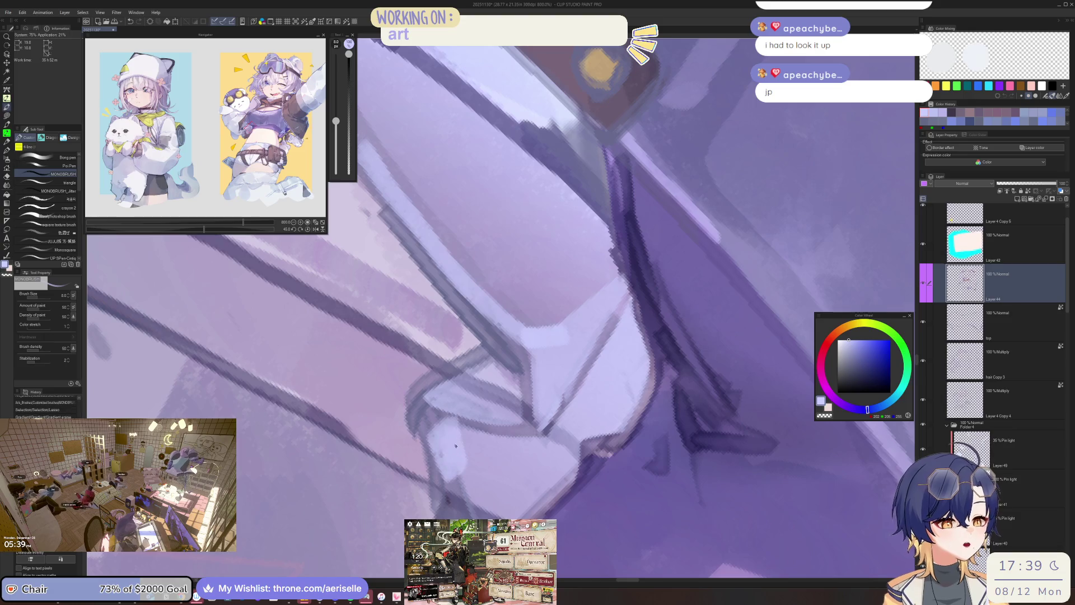
key("bracketleft")
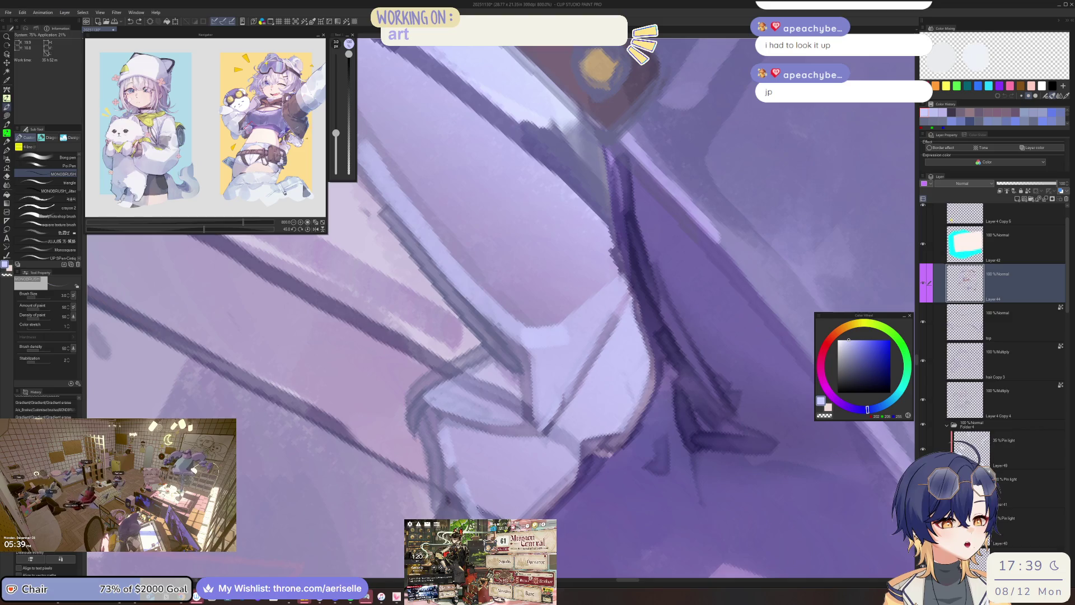
scroll(471, 507, "down", 3)
scroll(574, 410, "up", 2)
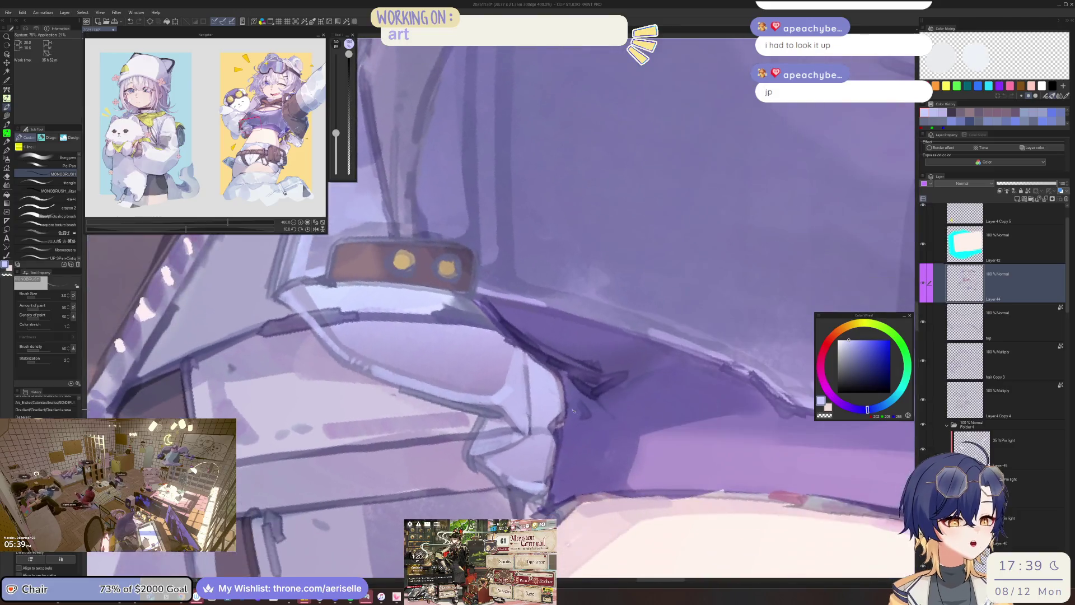
key("h")
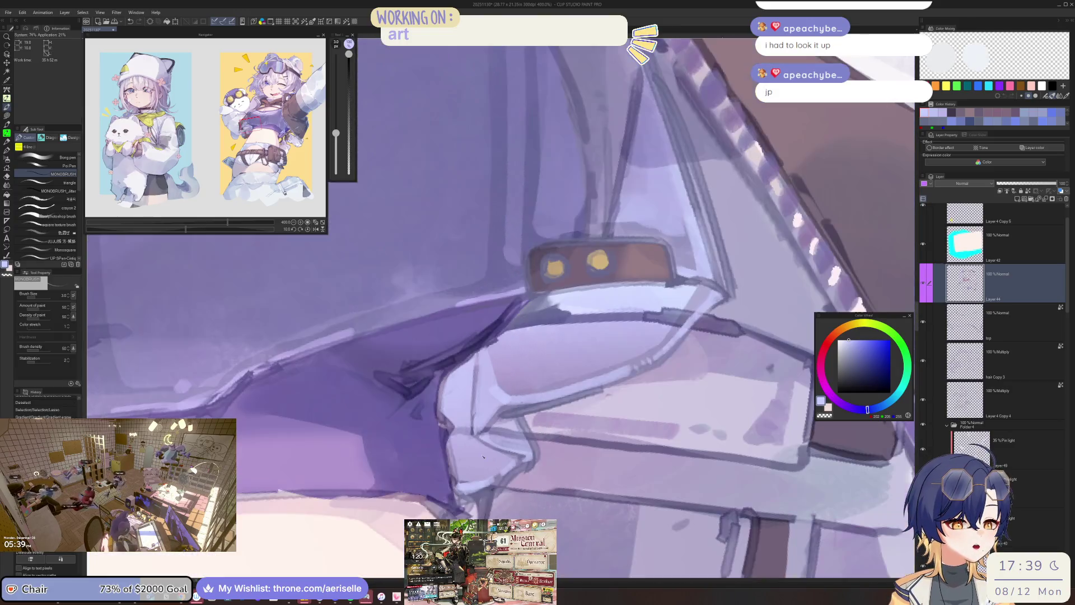
scroll(599, 429, "down", 5)
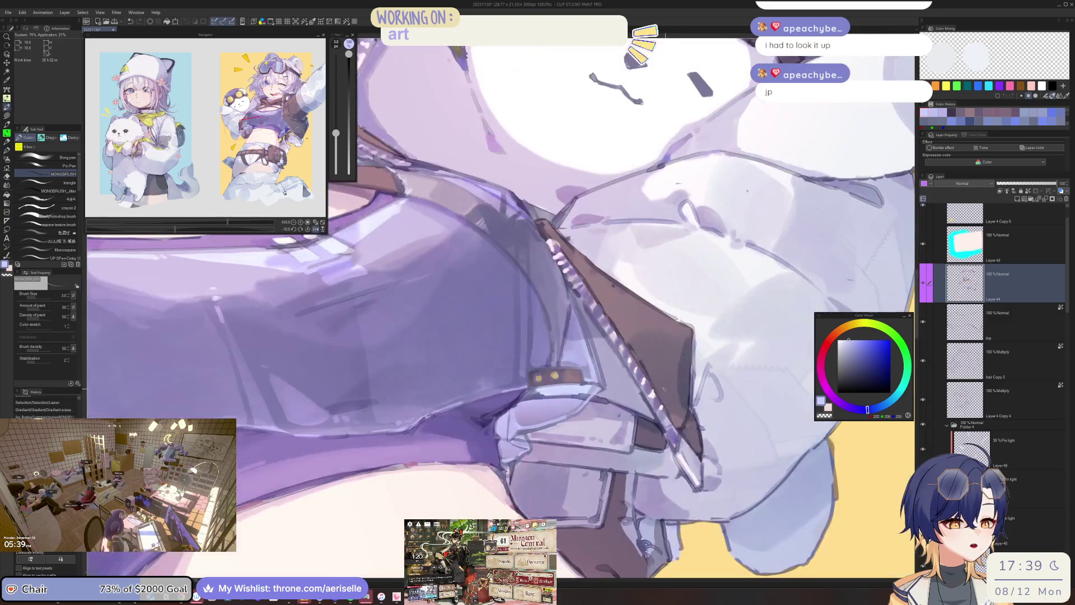
scroll(599, 429, "up", 4)
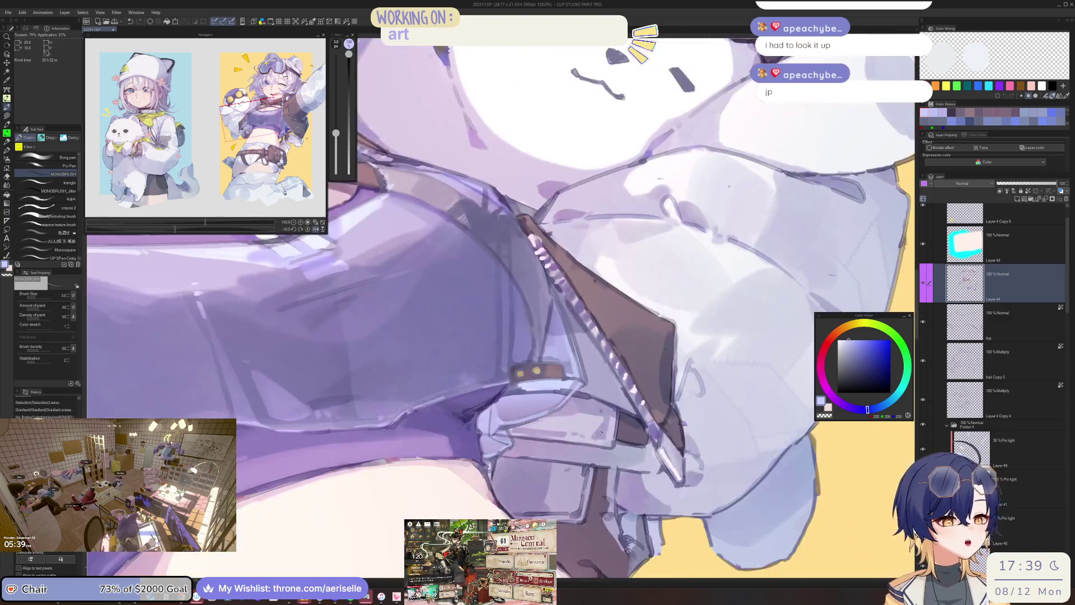
Select the sleeve below the brown strap, lighten it, and gradient-fade it back toward the top.
key("m")
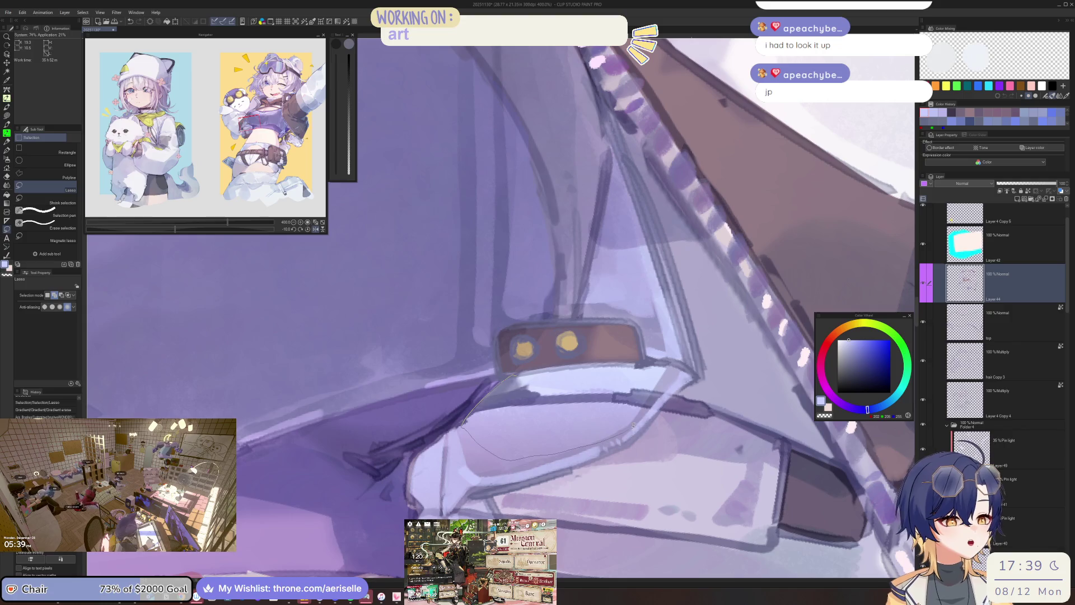
left_click_drag(667, 363, 665, 364)
key("g")
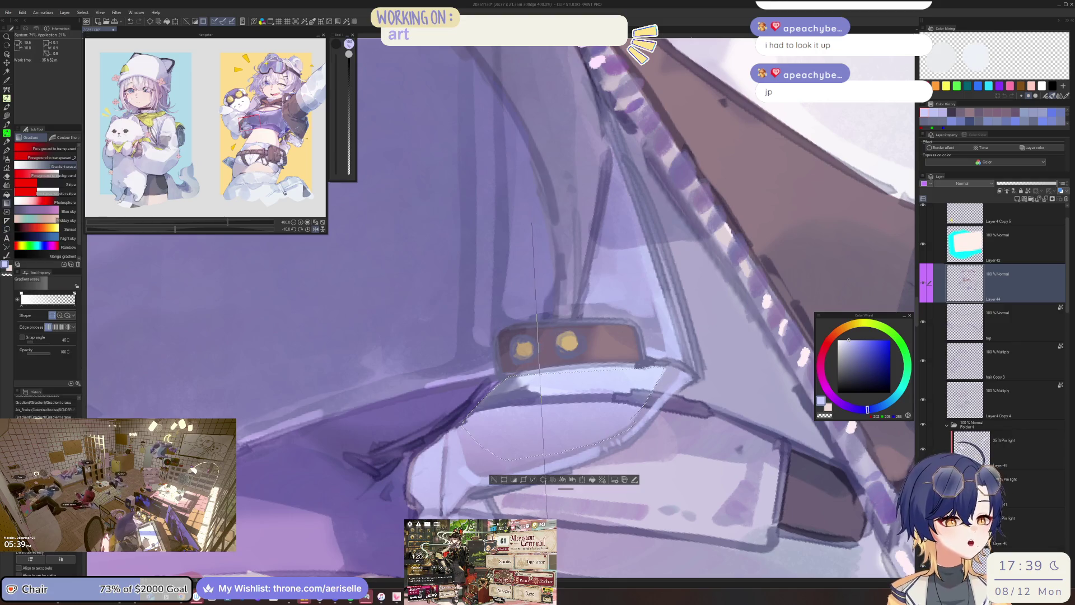
key("b")
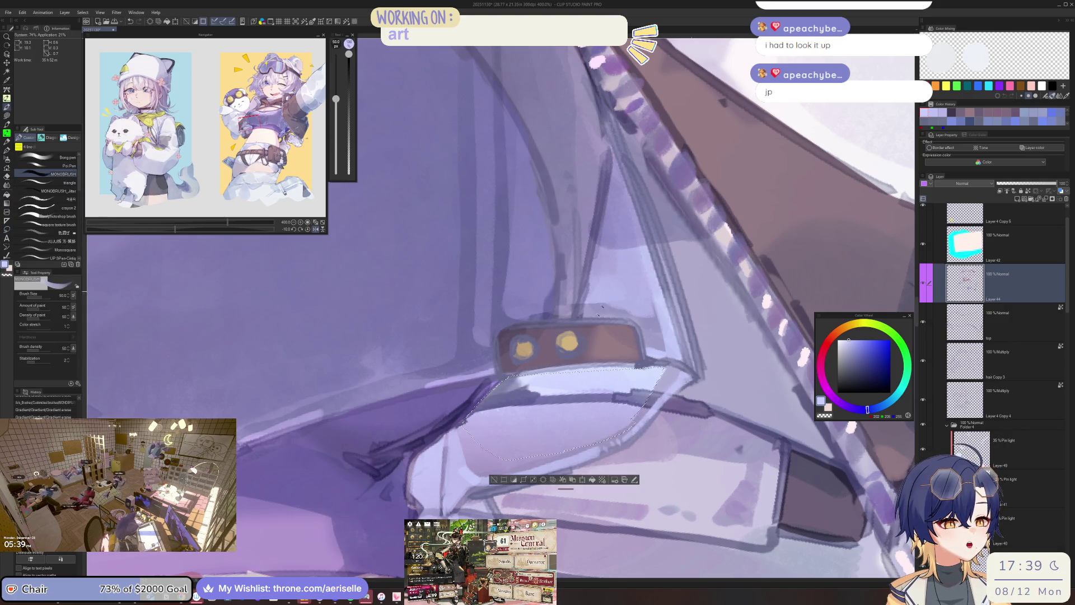
left_click_drag(538, 409, 566, 417)
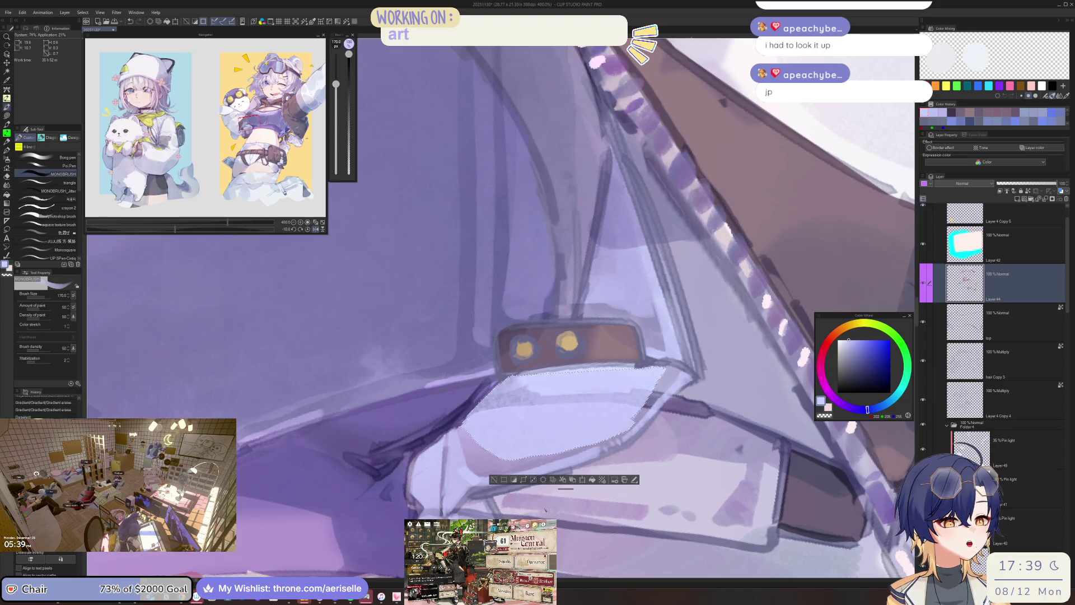
key("g")
left_click_drag(551, 516, 568, 309)
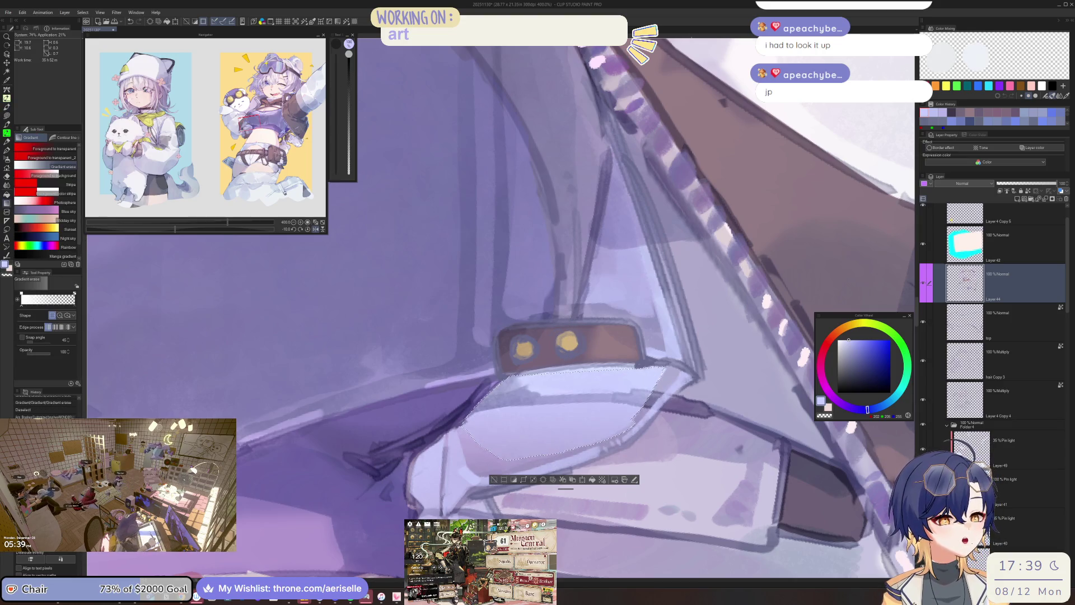
scroll(655, 452, "down", 6)
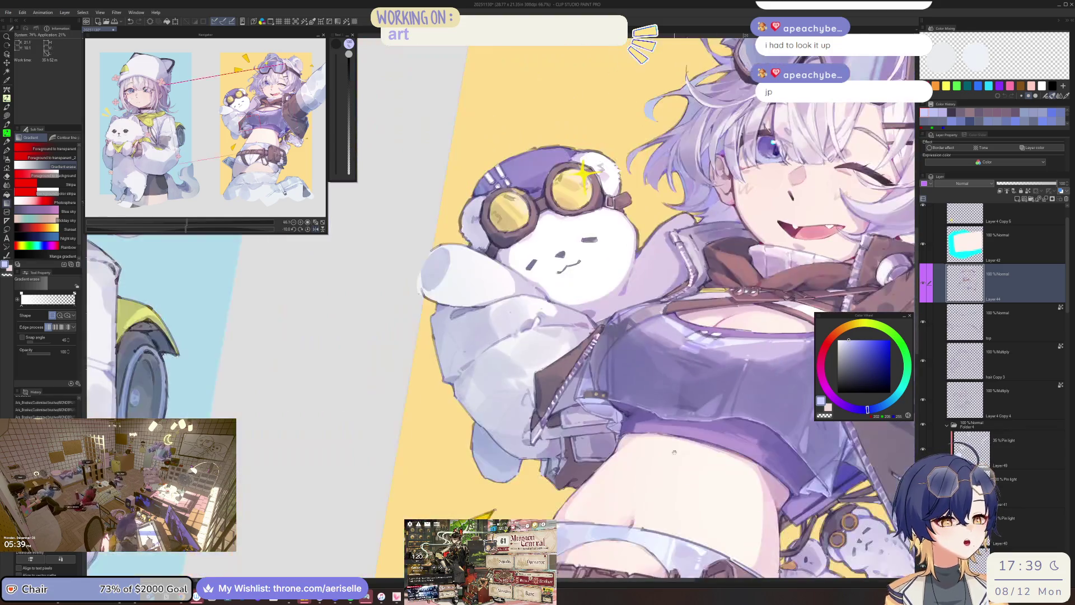
left_click_drag(717, 452, 655, 453)
key("h")
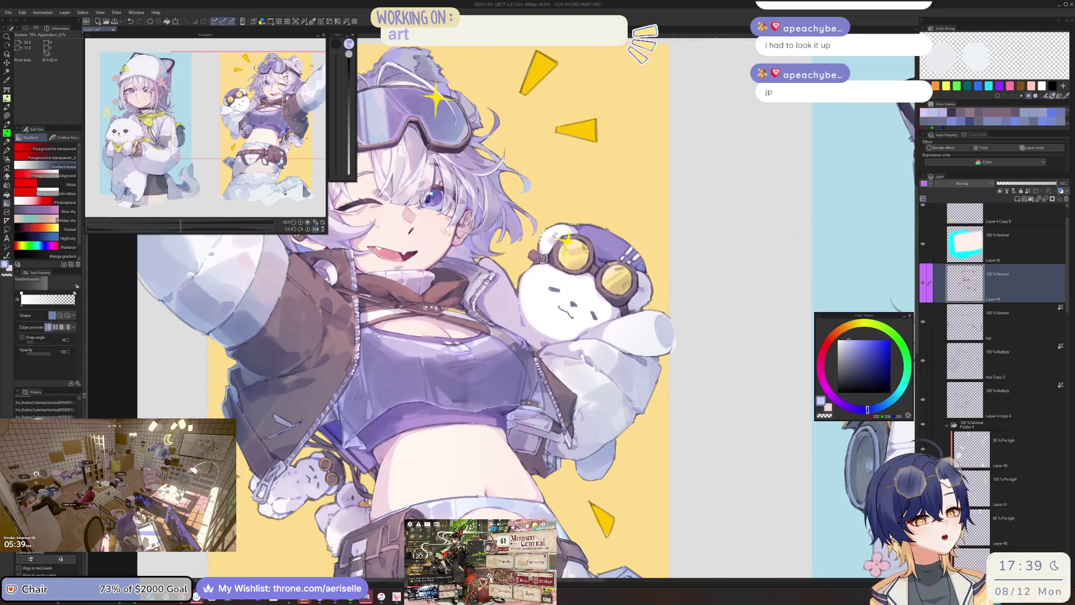
scroll(387, 458, "up", 6)
left_click_drag(387, 458, 514, 361)
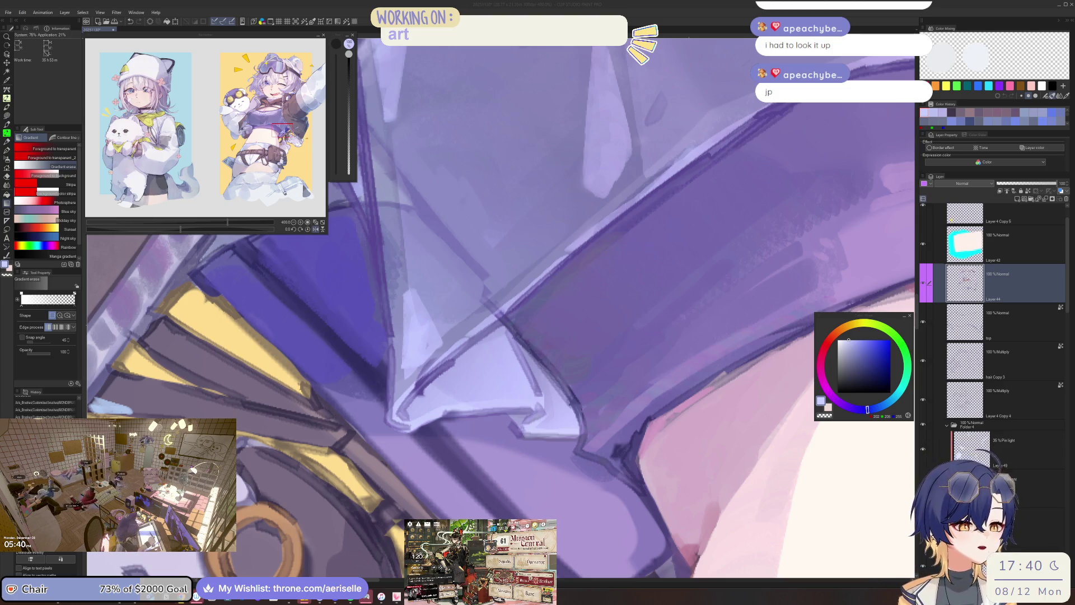
left_click(413, 422)
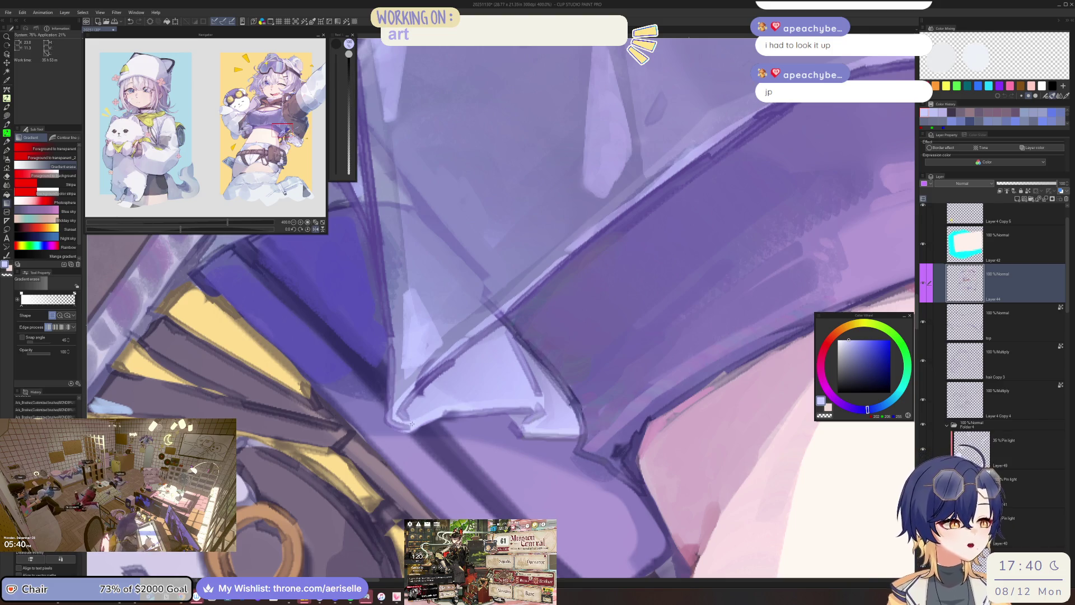
scroll(412, 423, "down", 7)
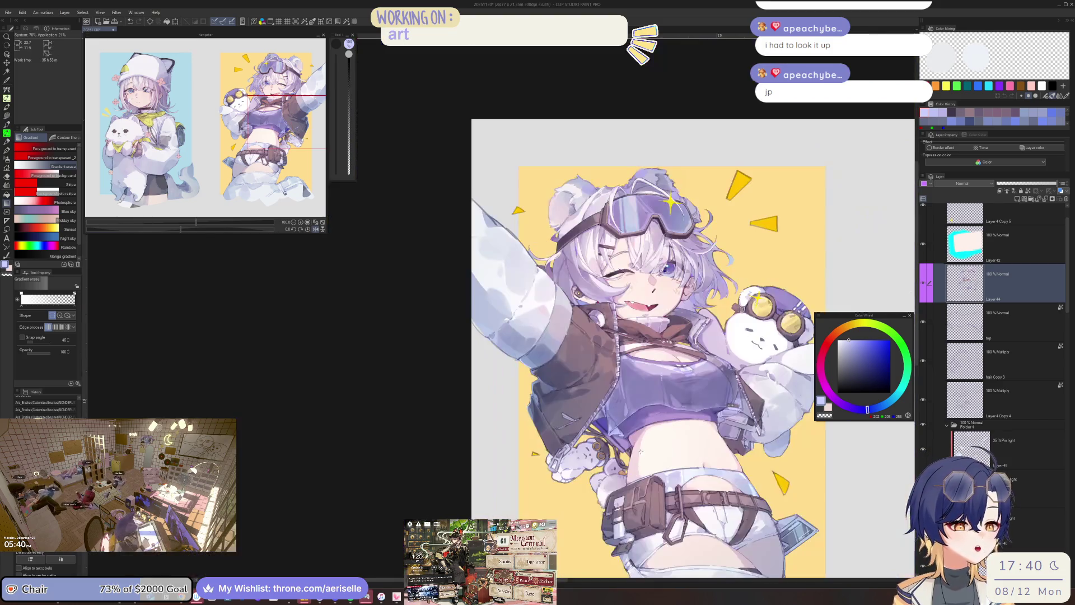
mouse_move(641, 451)
left_mouse_down()
mouse_move(563, 451)
mouse_move(532, 421)
left_mouse_up()
key("h")
left_click_drag(630, 473, 647, 470)
left_click(924, 286)
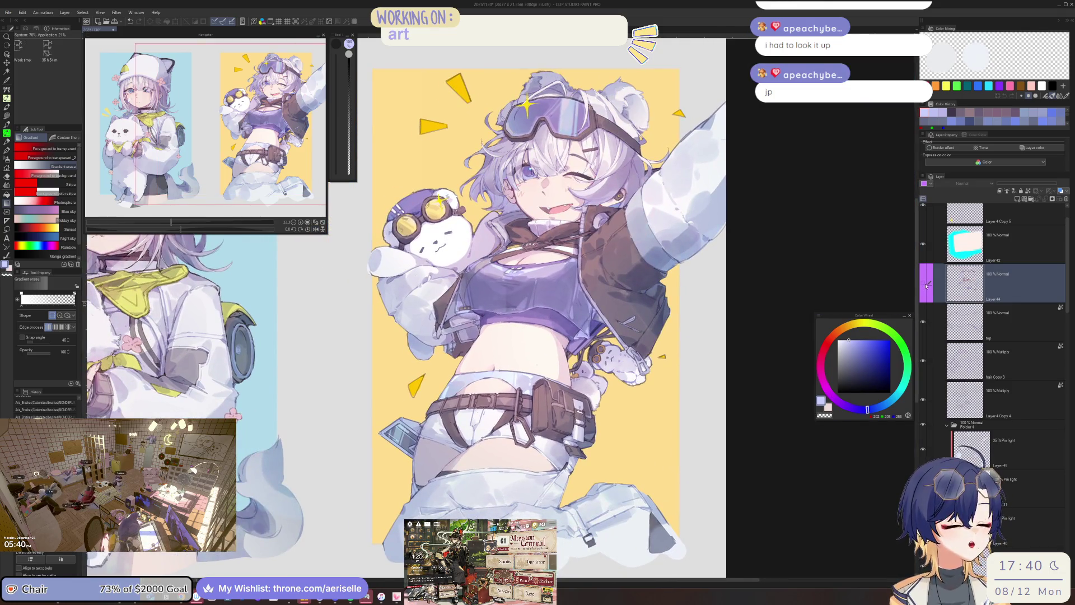
left_click(926, 285)
left_click(926, 285)
left_click(926, 286)
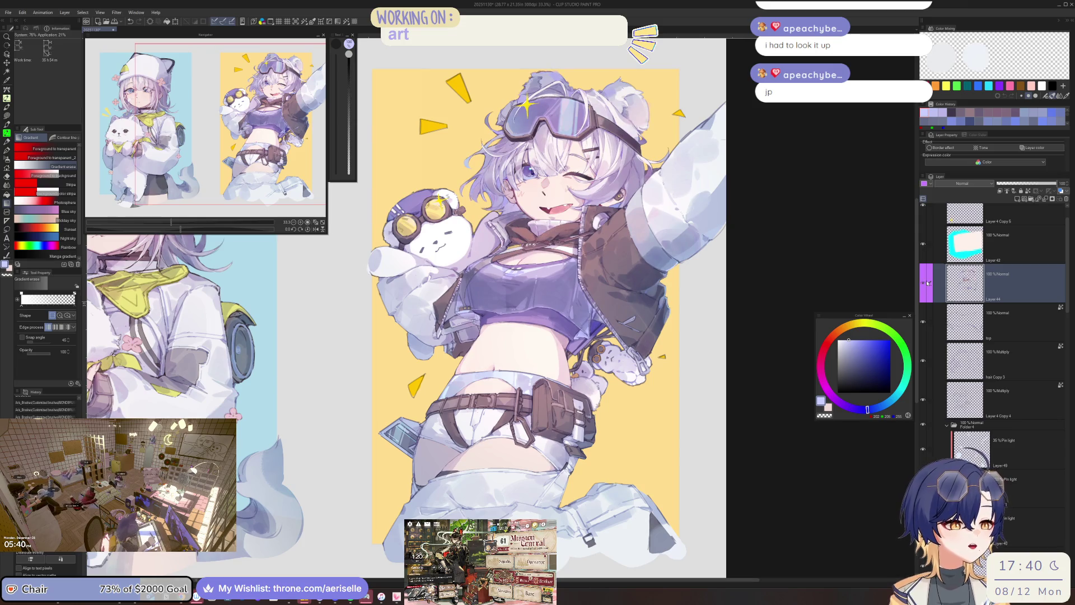
scroll(472, 365, "up", 5)
scroll(472, 364, "up", 1)
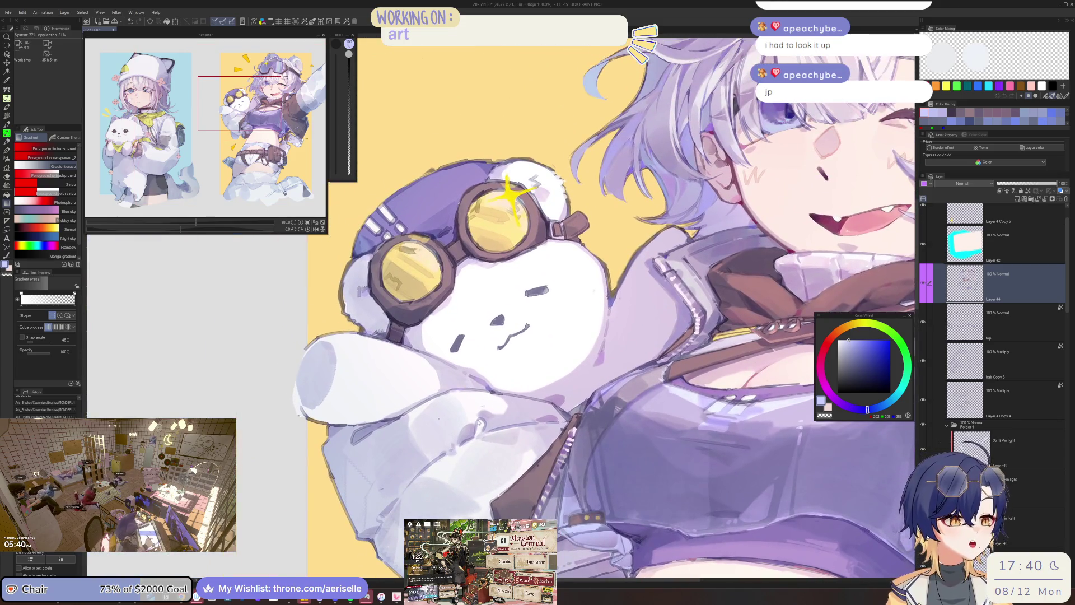
scroll(470, 424, "up", 1)
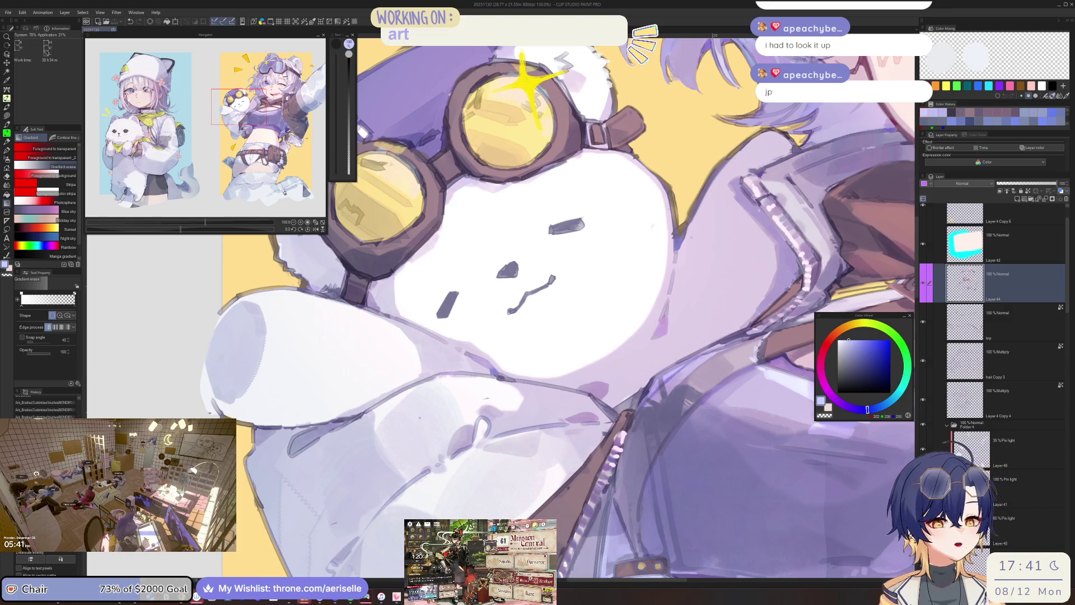
left_click(114, 604)
scroll(229, 408, "down", 2)
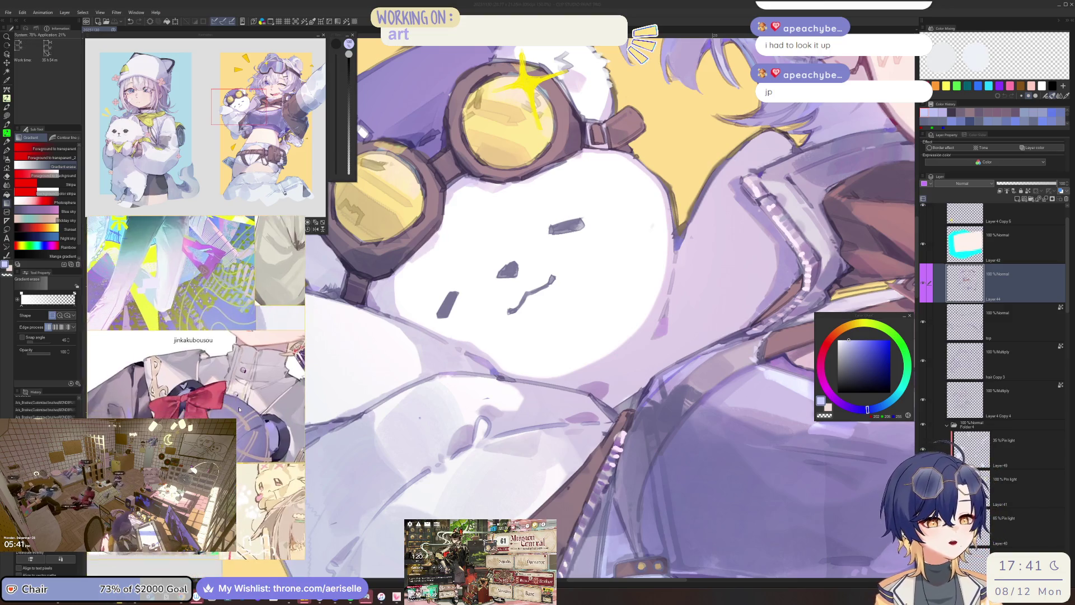
scroll(275, 328, "down", 10)
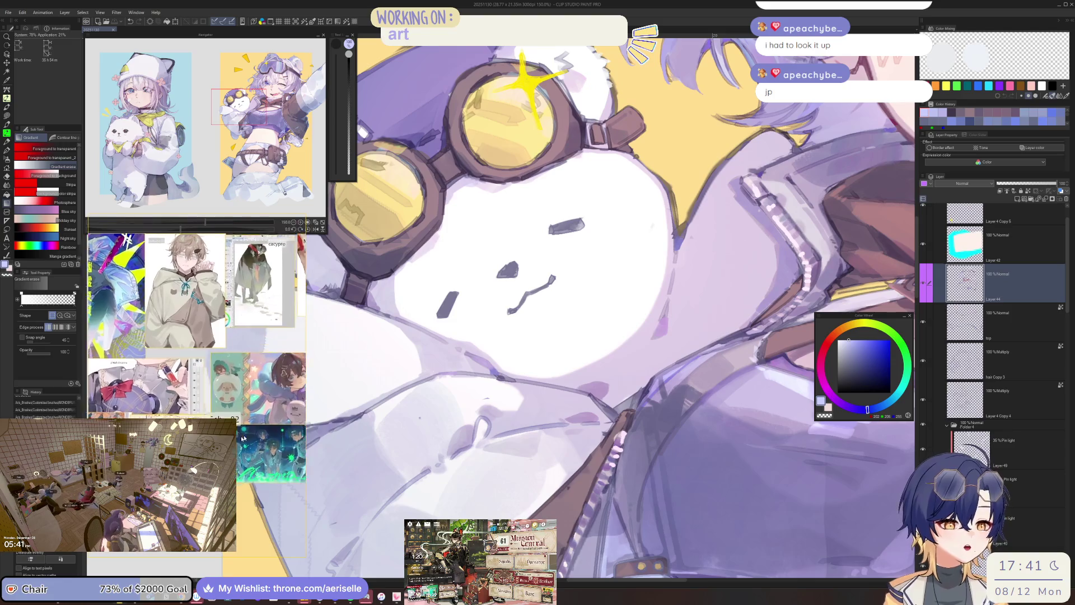
scroll(253, 456, "up", 10)
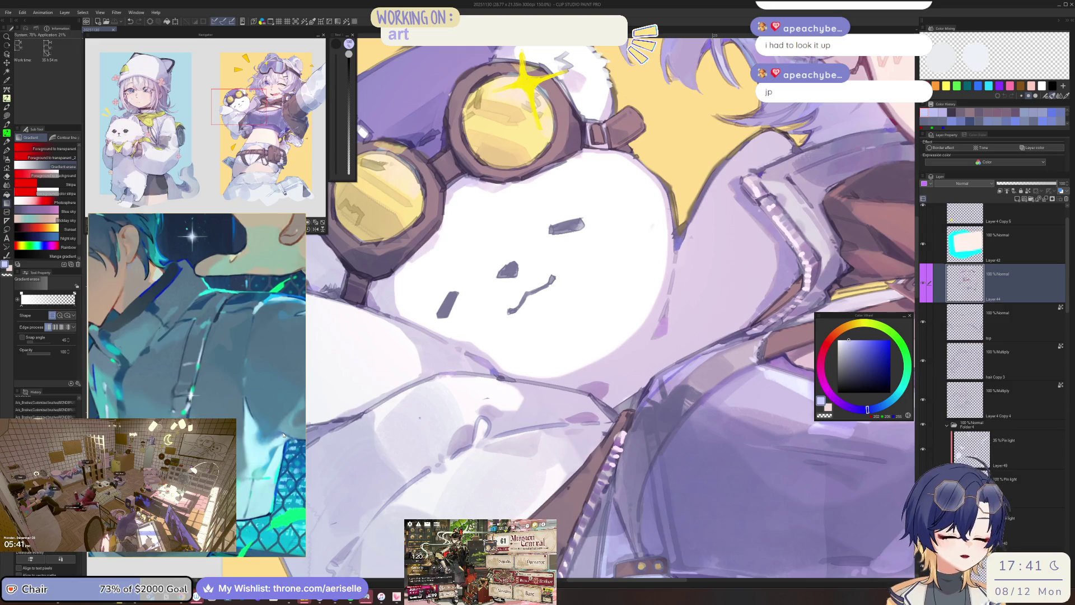
Try painting near-white over the dark loop line, then undo it and use a smaller brush.
scroll(284, 435, "down", 10)
scroll(219, 403, "up", 10)
scroll(261, 430, "up", 2)
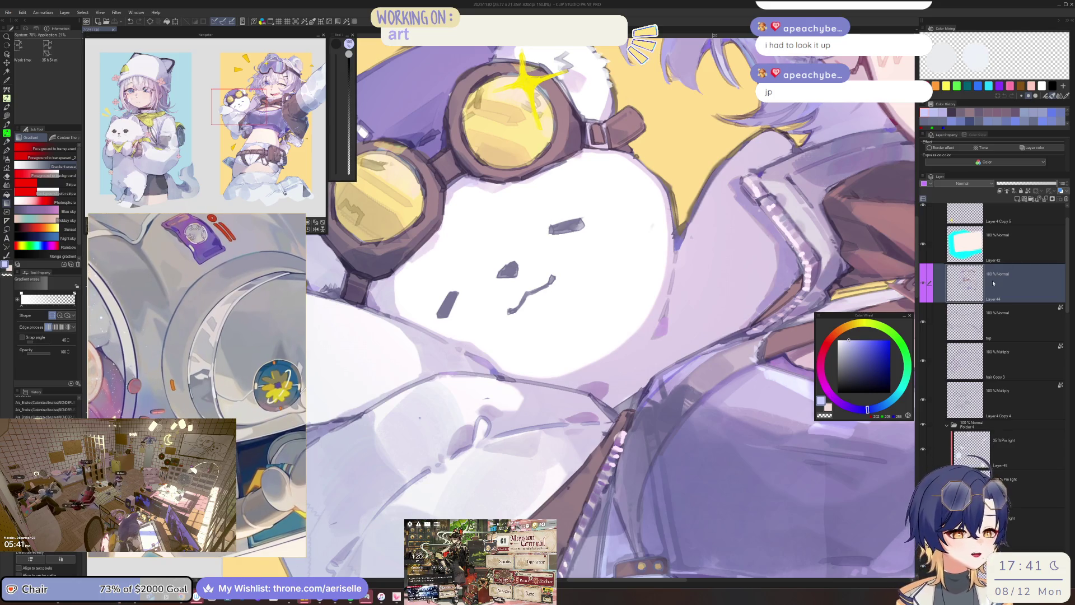
scroll(482, 425, "up", 5)
left_click(511, 415, "alt")
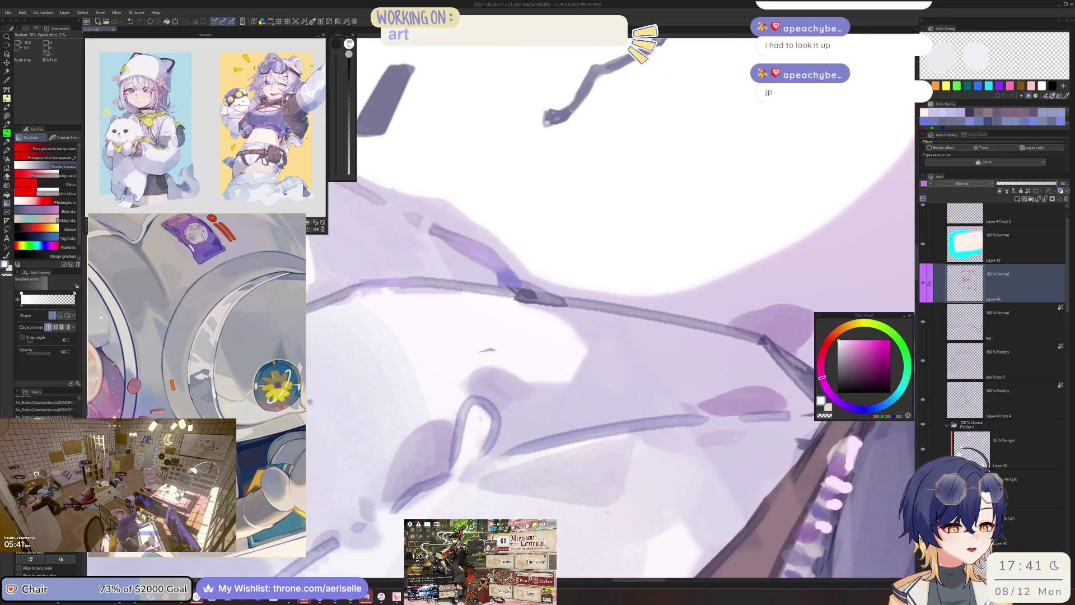
key("b")
left_click_drag(479, 414, 493, 442)
key("ctrl+z")
key("bracketleft")
key("bracketleft")
key("bracketleft")
key("ctrl+z")
key("bracketleft")
key("bracketleft")
key("bracketleft")
Sample darker lavender from the bear's shading and paint it around the fold loop.
left_click(518, 419, "alt")
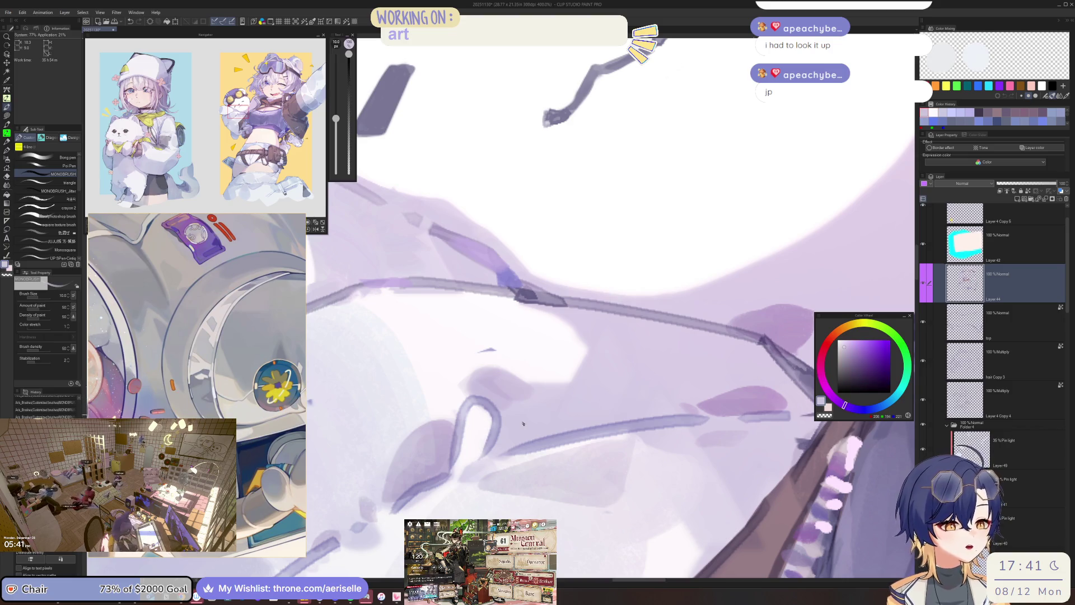
left_click_drag(856, 317, 649, 378)
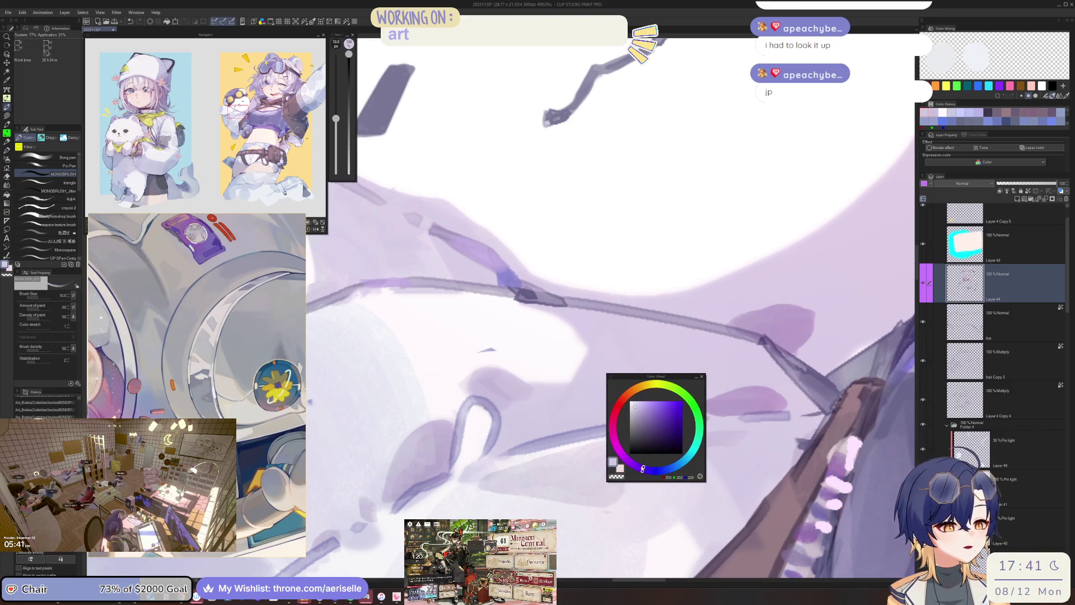
left_click(520, 419, "alt")
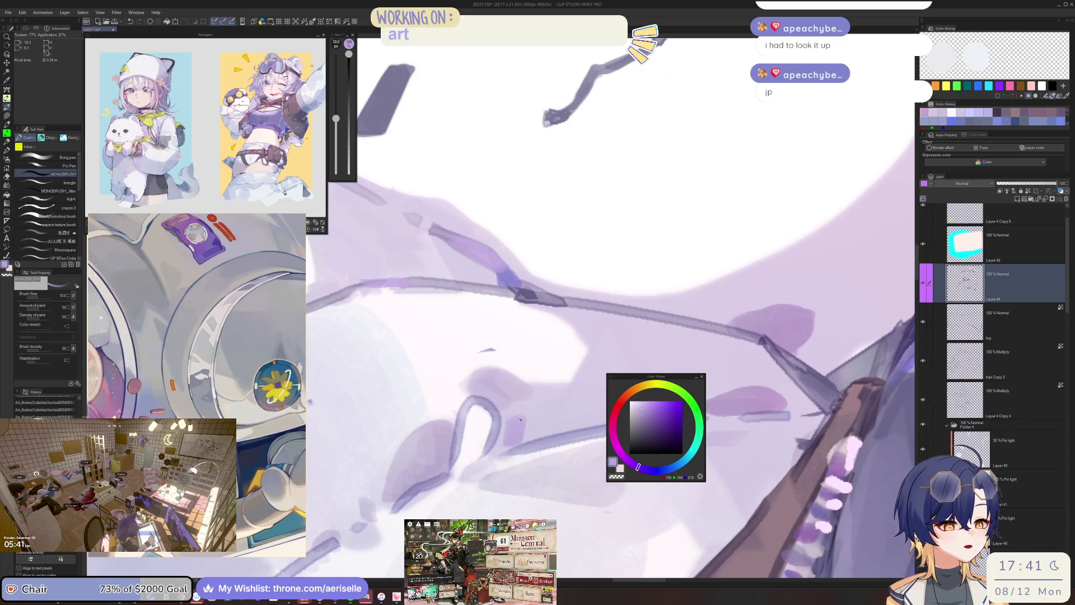
key("bracketleft")
key("bracketleft")
mouse_move(514, 412)
left_mouse_down()
mouse_move(506, 448)
mouse_move(537, 434)
left_mouse_up()
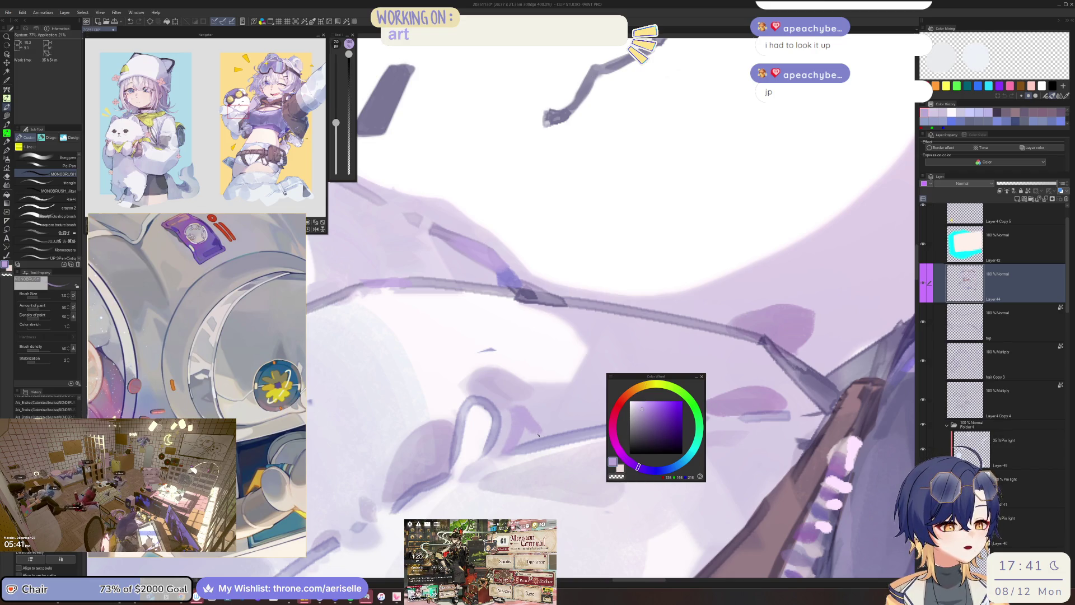
scroll(538, 433, "down", 3)
Mirror and rotate the view to check the shading, then save the illustration.
left_click_drag(582, 473, 589, 487)
key("h")
scroll(614, 391, "up", 6)
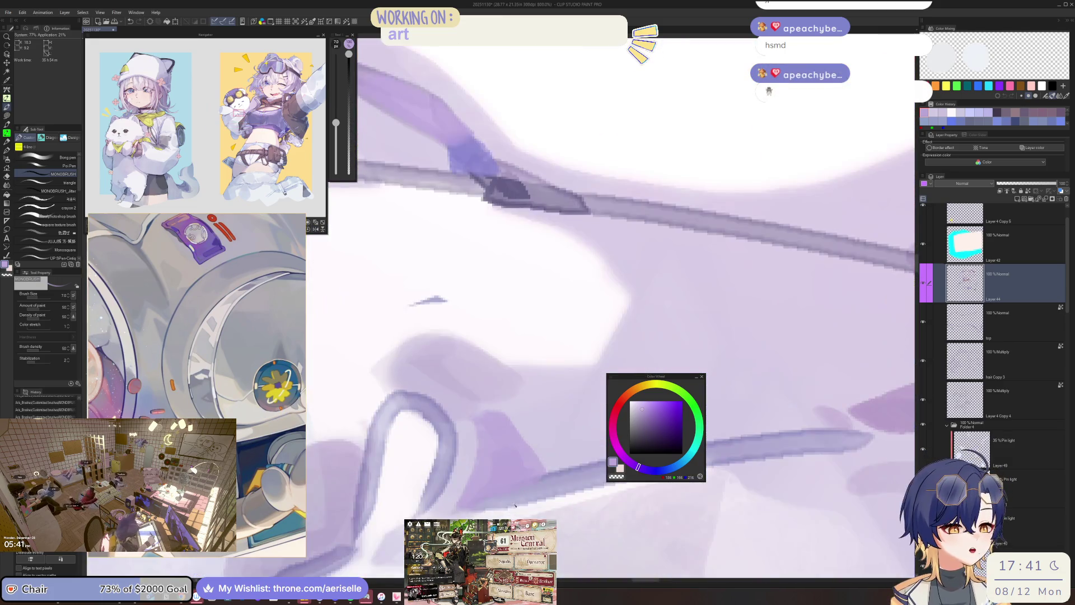
scroll(515, 504, "down", 6)
key("minus")
key("minus")
key("minus")
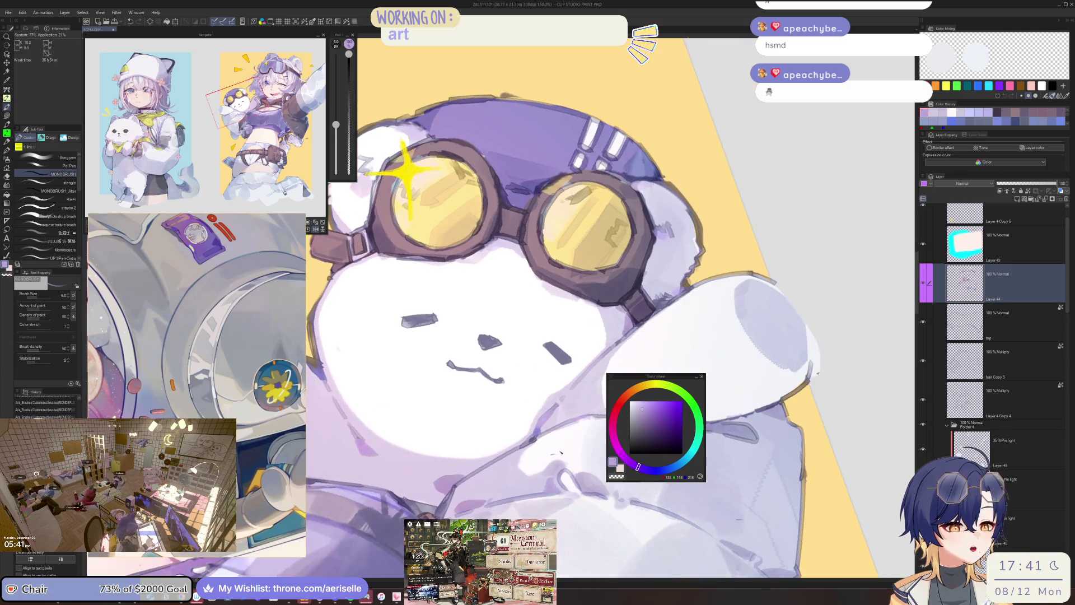
scroll(506, 485, "up", 1)
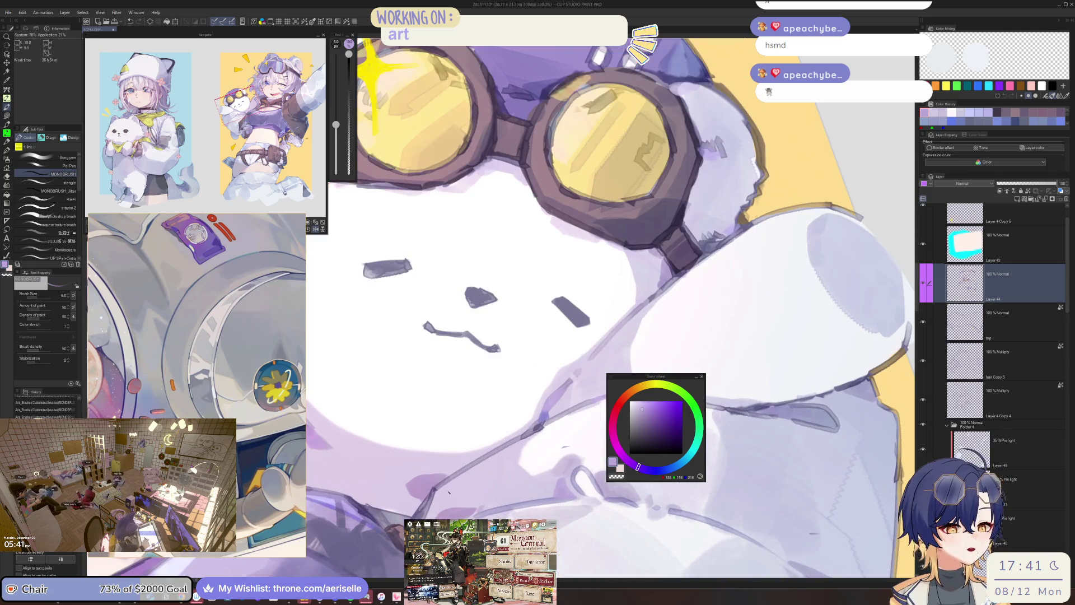
scroll(560, 475, "down", 2)
scroll(559, 475, "down", 1)
key("ctrl+s")
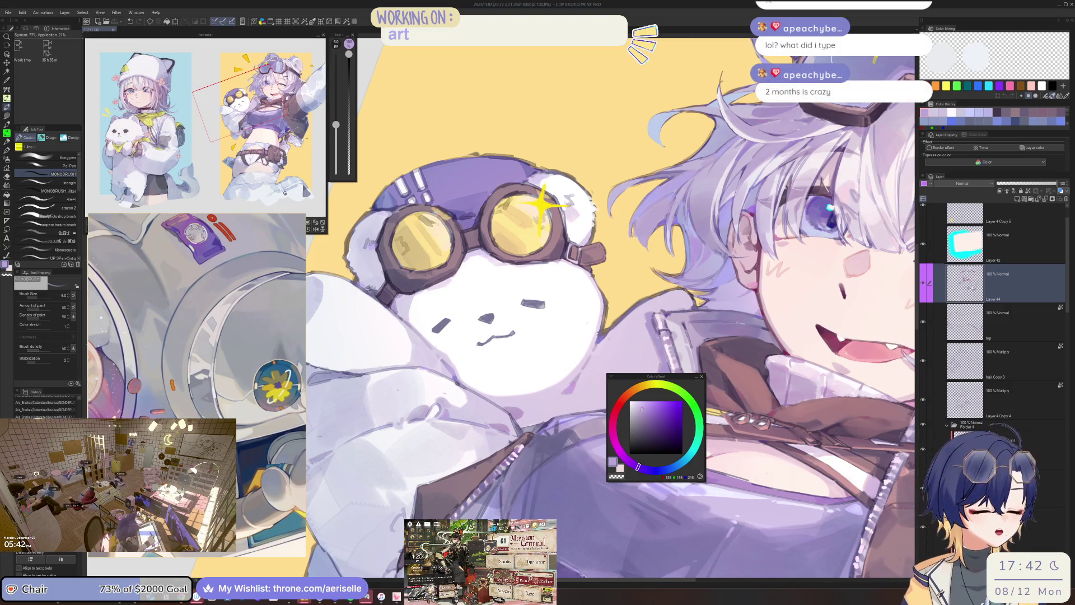
Mirror the view back to normal, zoom in, and set the brush size to 4.
key("h")
scroll(567, 405, "up", 4)
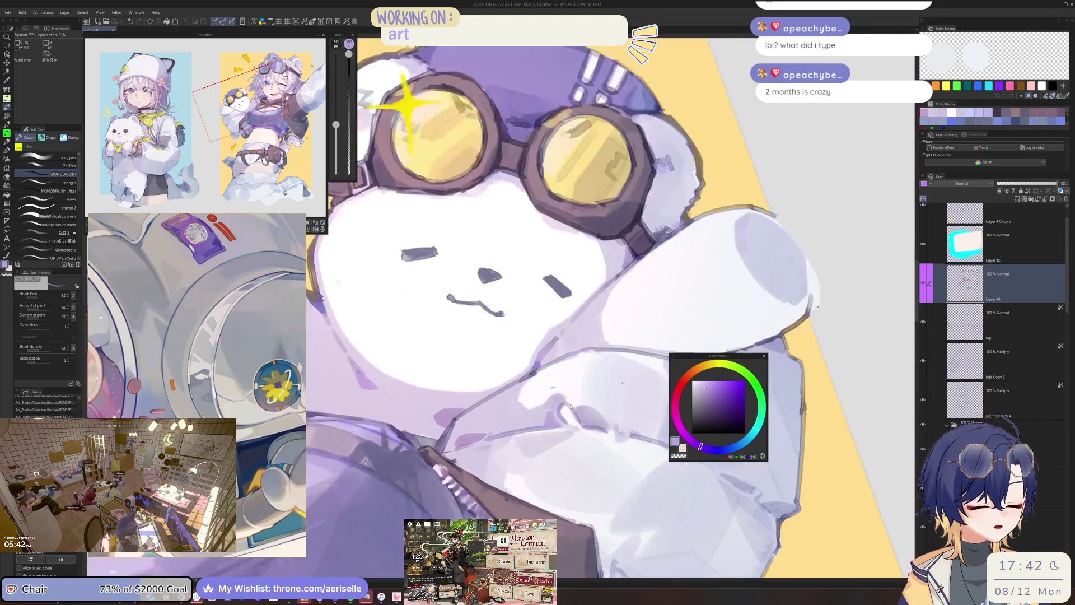
scroll(564, 415, "up", 5)
left_click(561, 397, "alt")
key("bracketleft")
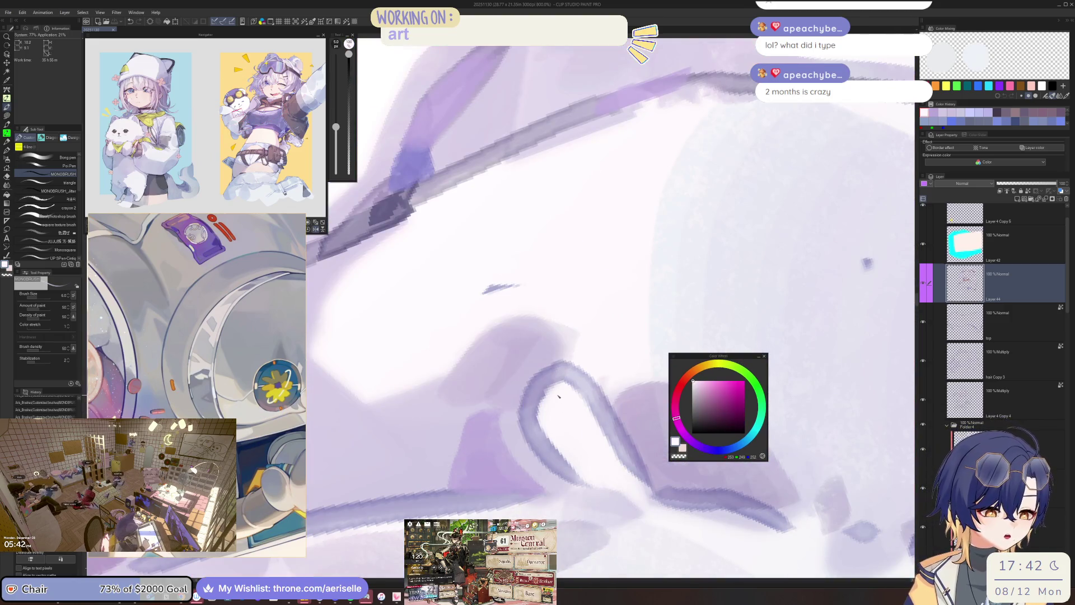
Rotate the view along the fold, sample a light lavender from the shading, and deselect.
scroll(561, 397, "down", 5)
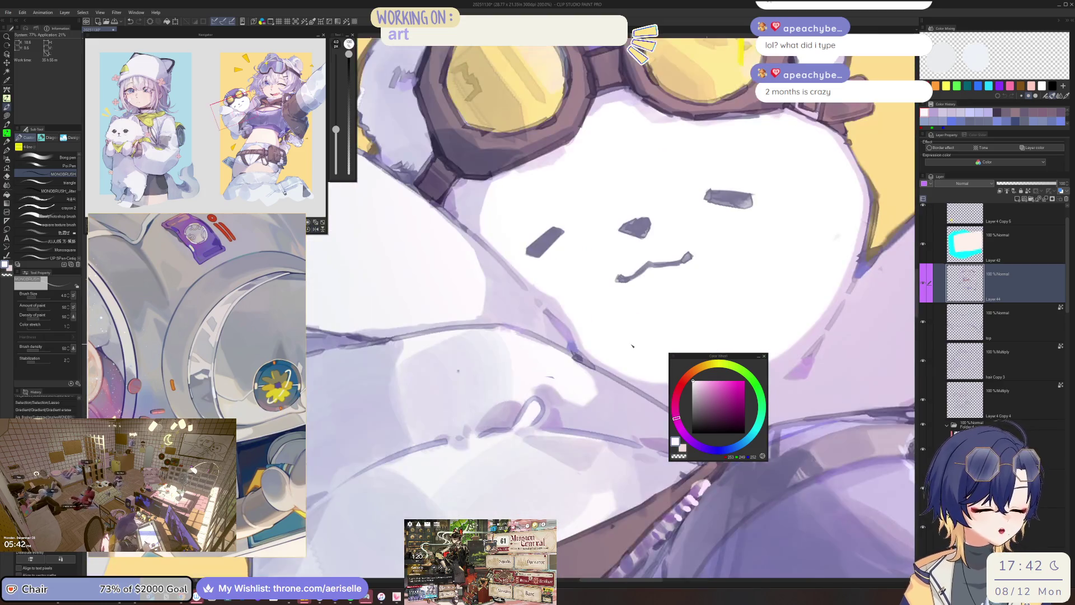
scroll(637, 367, "up", 4)
key("minus")
key("minus")
key("minus")
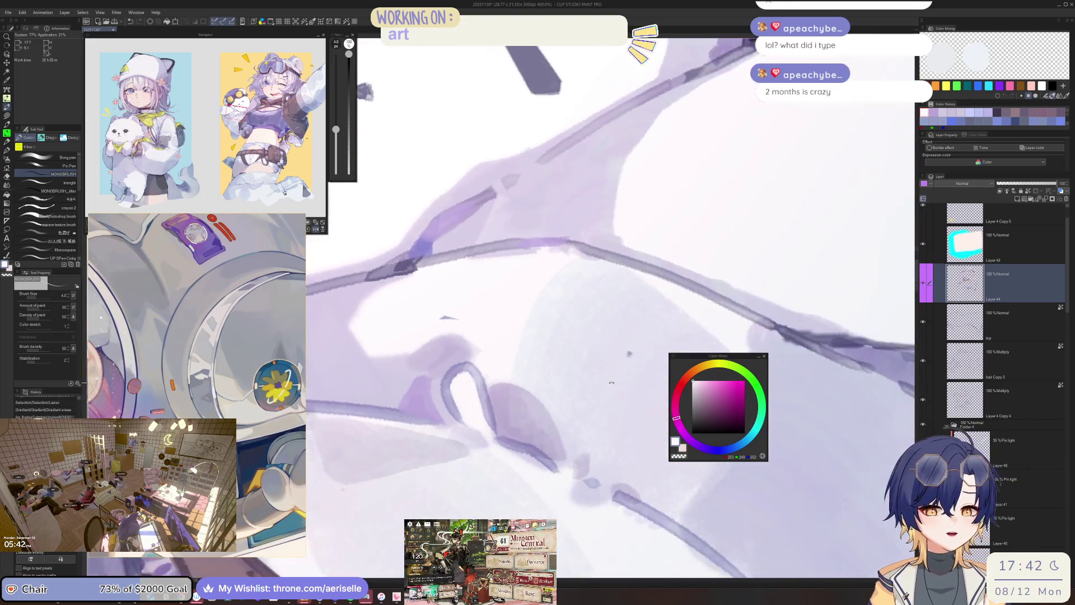
key("minus")
left_click(567, 383, "alt")
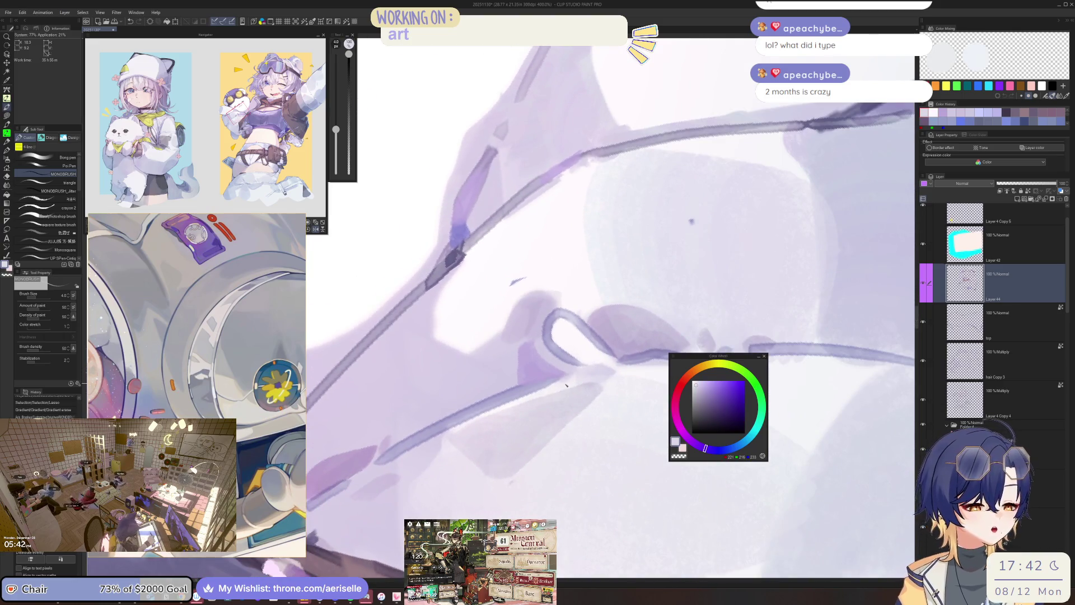
key("ctrl+d")
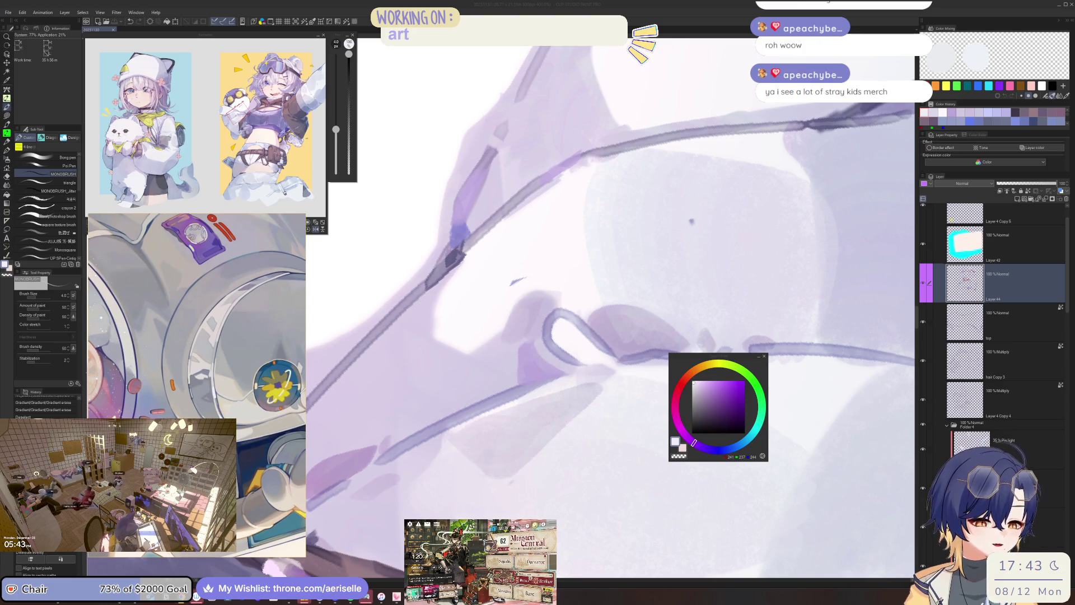
Reorient the view over the bear and choose a lighter lavender shade.
left_click(558, 373)
scroll(559, 372, "down", 5)
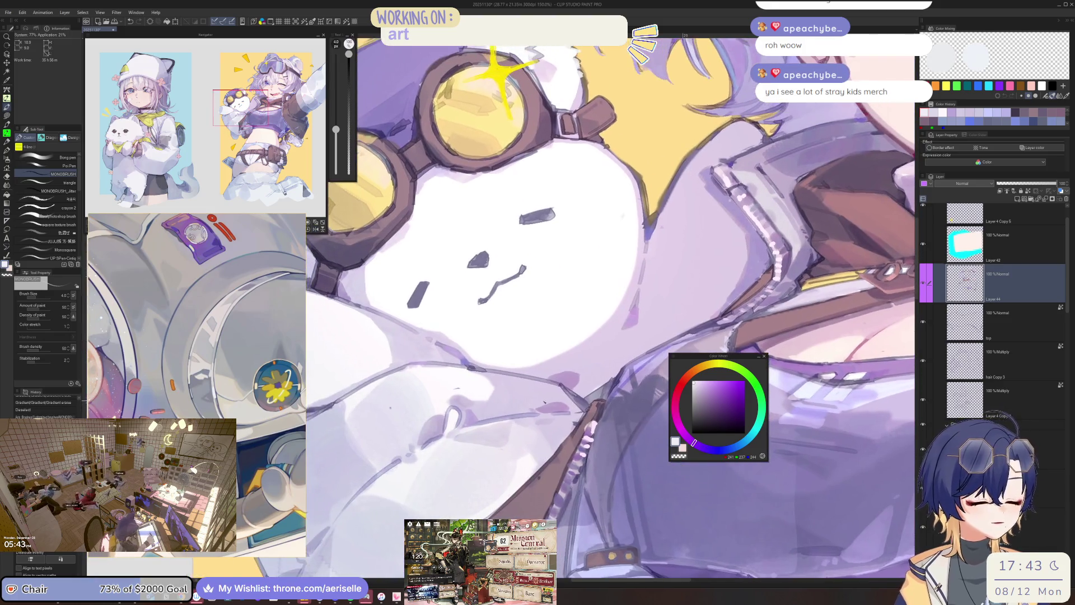
scroll(513, 413, "up", 5)
key("minus")
key("minus")
key("minus")
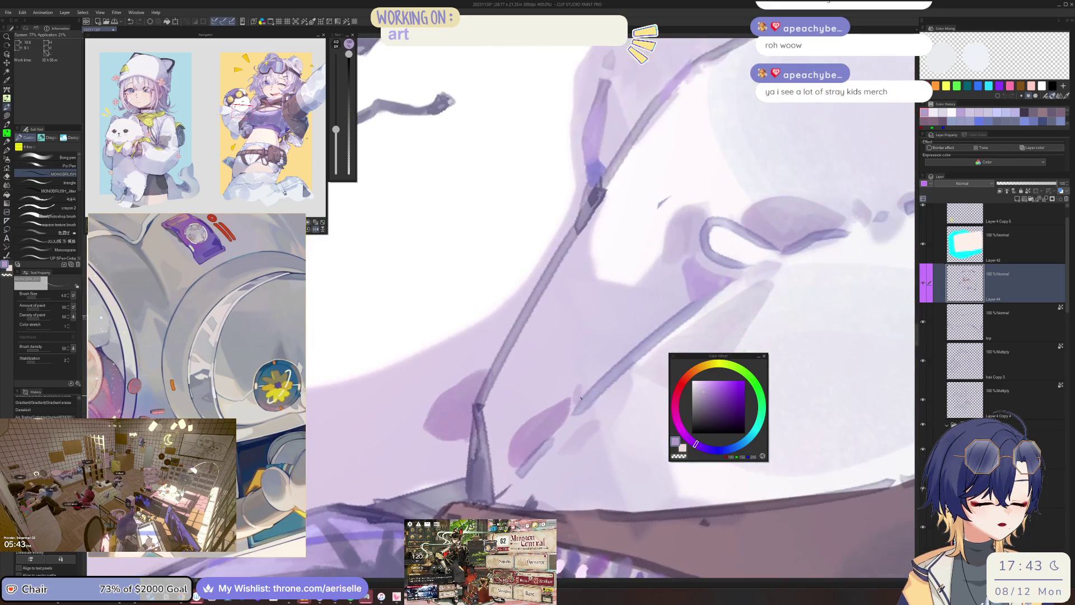
scroll(606, 378, "down", 6)
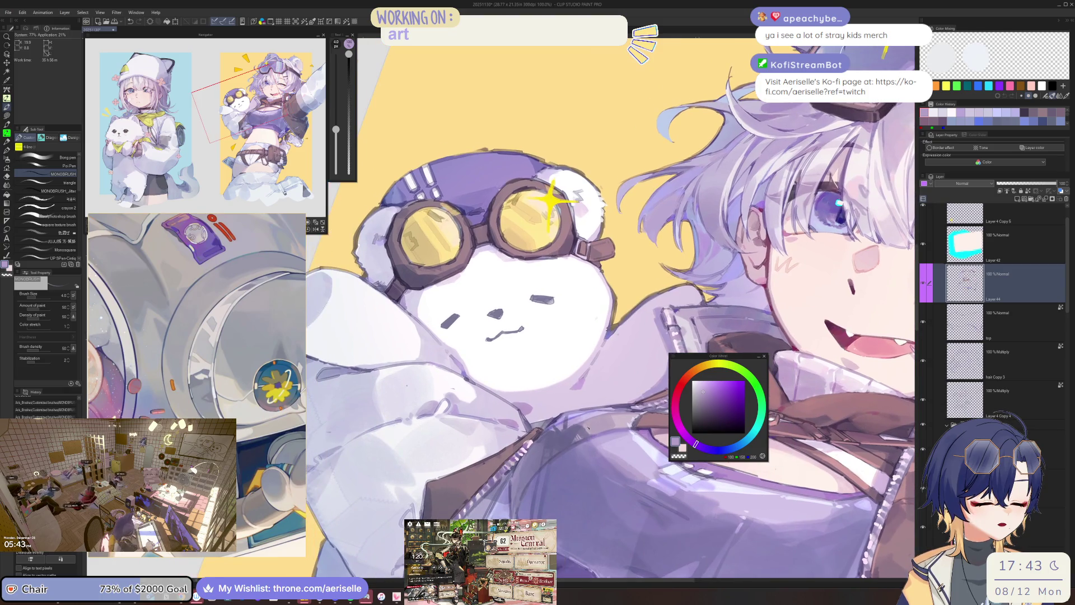
key("asciicircum")
key("asciicircum")
scroll(588, 388, "up", 3)
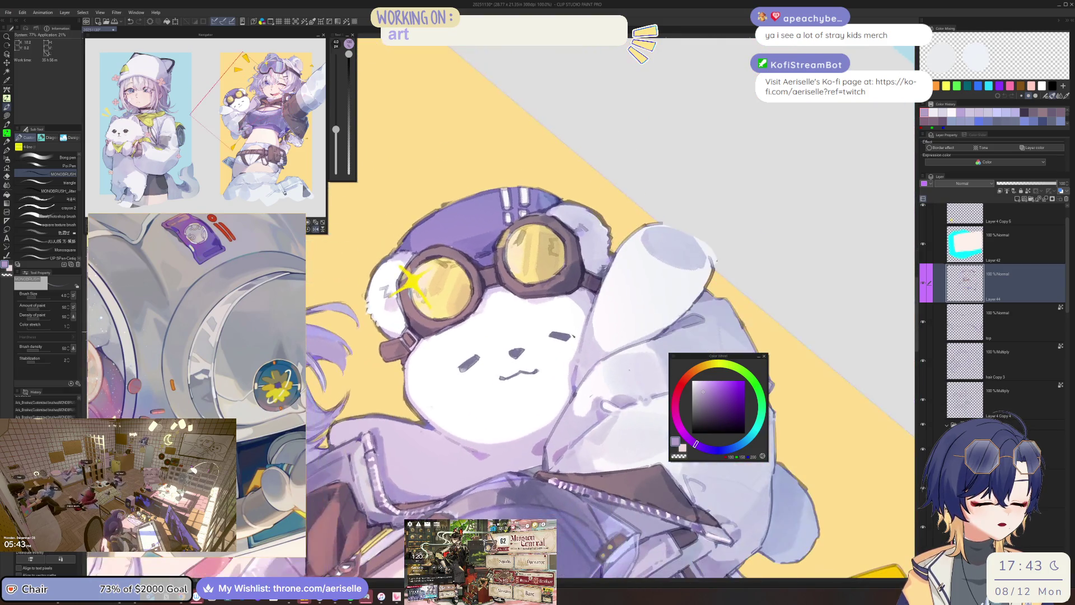
left_click(582, 338, "alt")
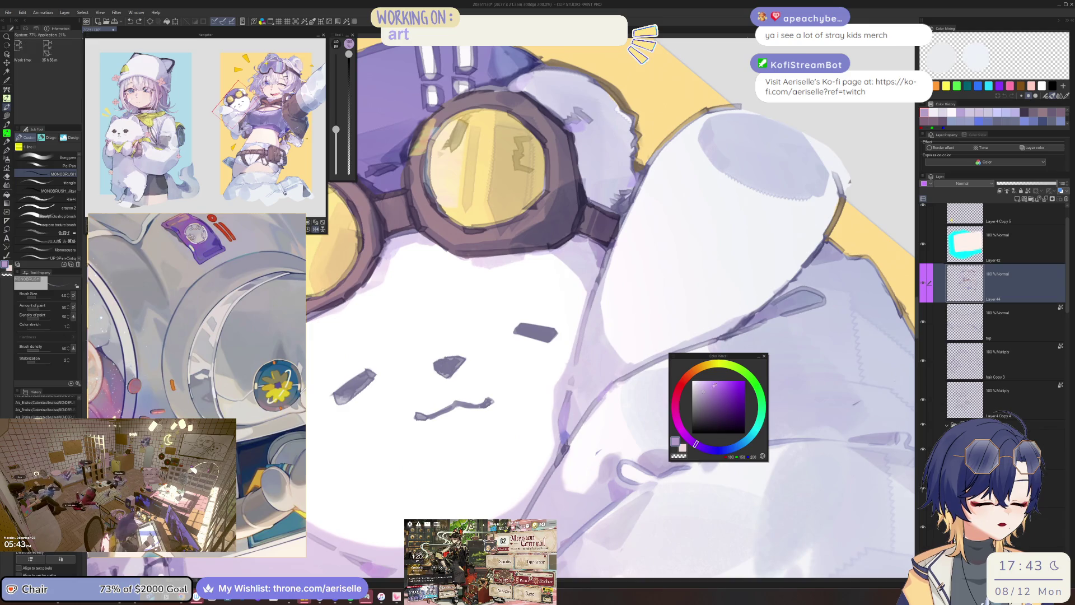
Paint a light lavender stroke on the bear at size 5, check the full view, and save.
key("bracketright")
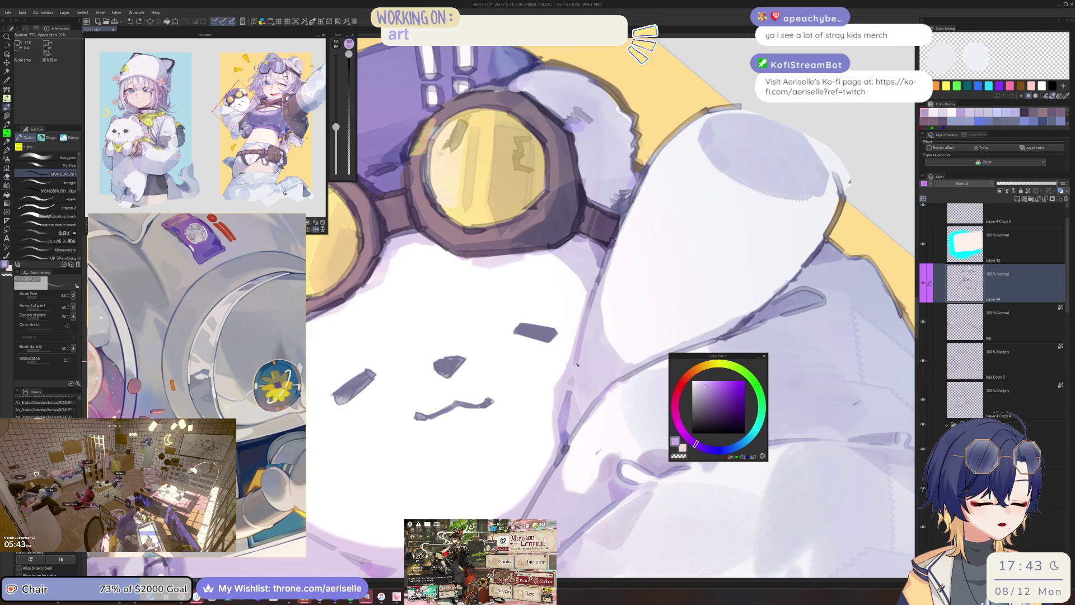
left_click_drag(577, 363, 583, 332)
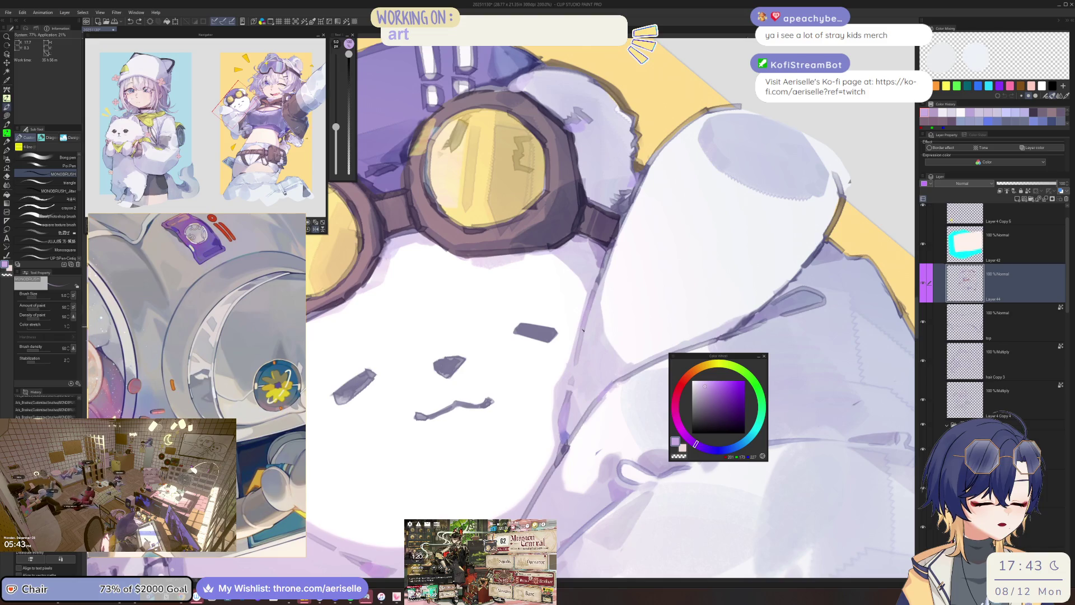
key("ctrl+minus")
key("ctrl+minus")
key("ctrl+minus")
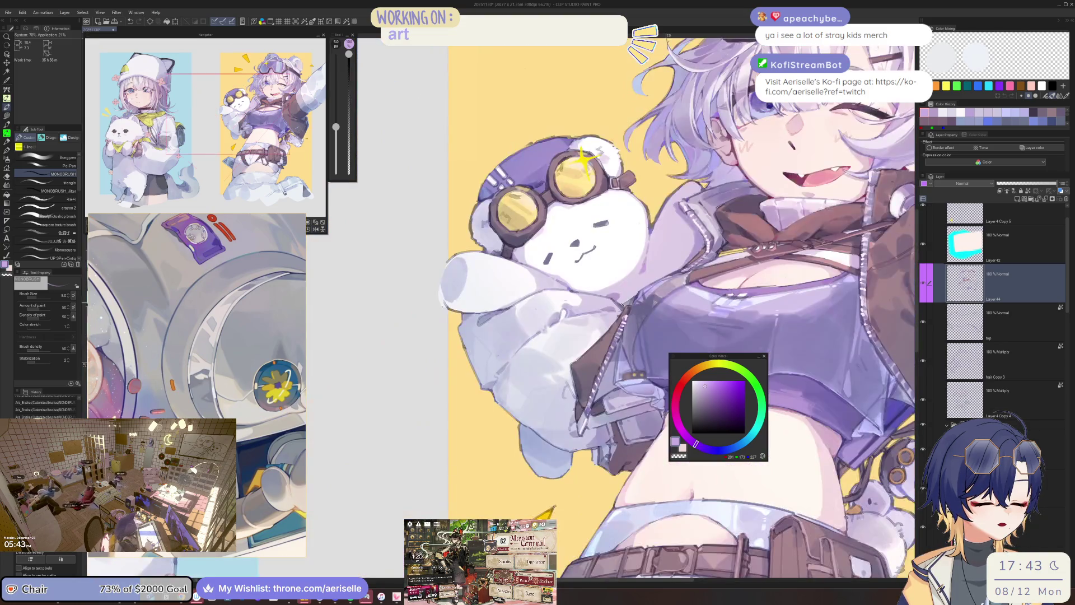
key("ctrl+plus")
key("ctrl+plus")
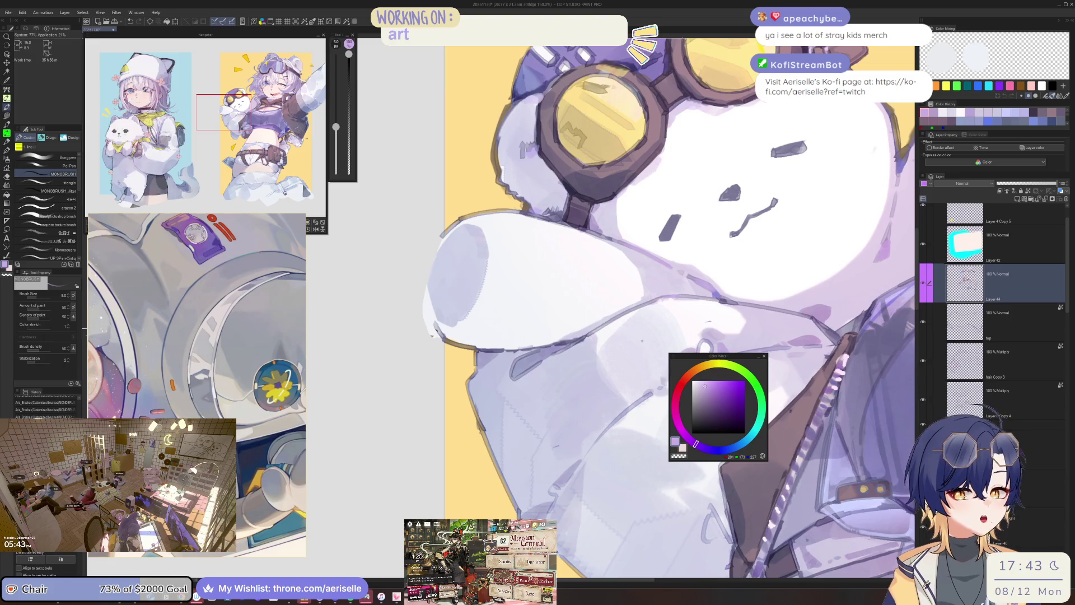
key("ctrl+s")
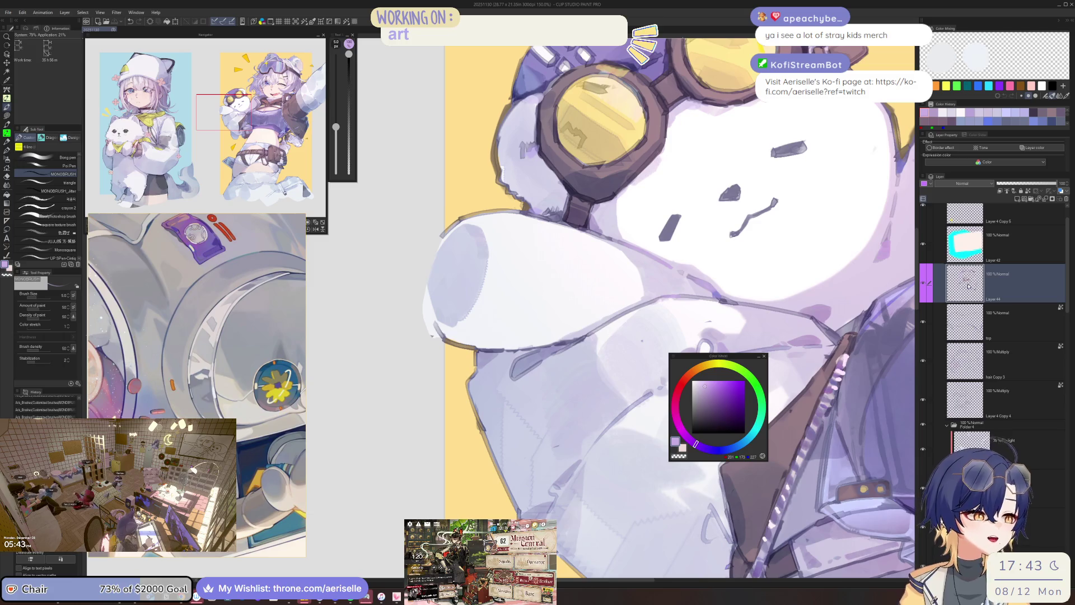
mouse_move(325, 444)
left_mouse_down()
mouse_move(368, 398)
mouse_move(371, 436)
mouse_move(383, 435)
left_mouse_up()
Sketch stick-figure bodies, small marks and a downward arrow beside the doodle heads.
mouse_move(392, 396)
left_mouse_down()
mouse_move(401, 433)
mouse_move(418, 395)
mouse_move(420, 432)
mouse_move(444, 398)
mouse_move(451, 430)
mouse_move(445, 417)
left_mouse_up()
left_click_drag(432, 440, 440, 447)
scroll(392, 420, "left", 3)
left_click_drag(416, 410, 407, 424)
left_click_drag(391, 437, 401, 431)
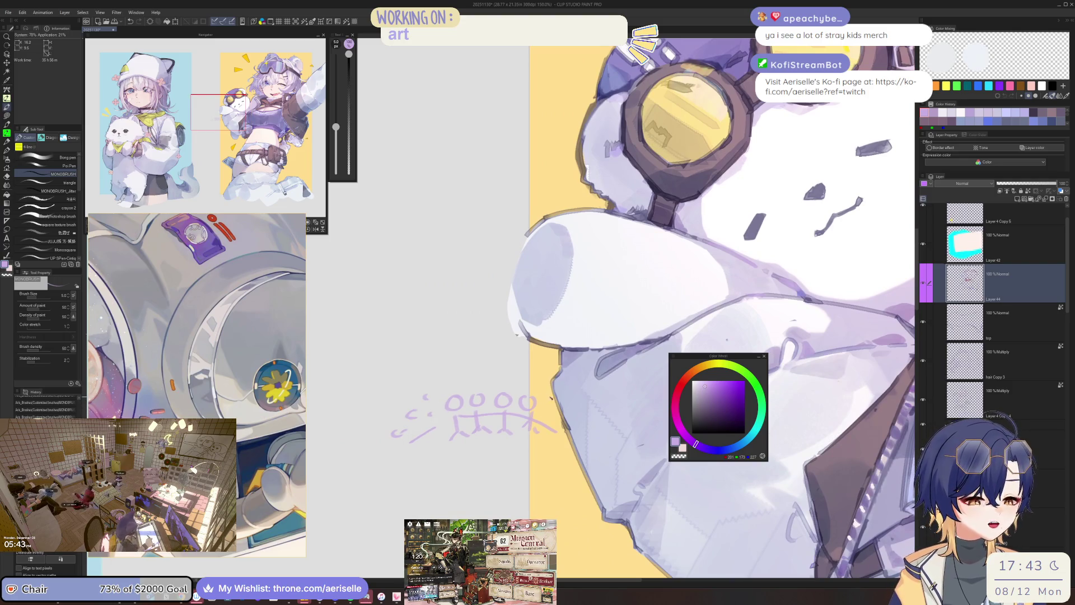
mouse_move(419, 357)
left_mouse_down()
mouse_move(419, 390)
mouse_move(434, 383)
mouse_move(416, 336)
left_mouse_up()
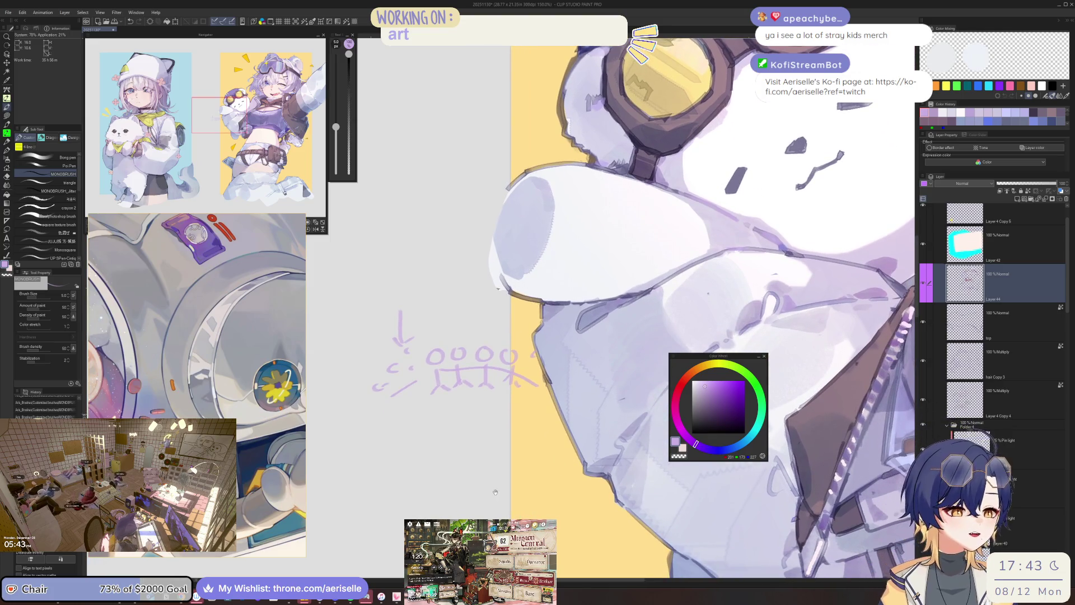
left_click_drag(495, 492, 493, 489)
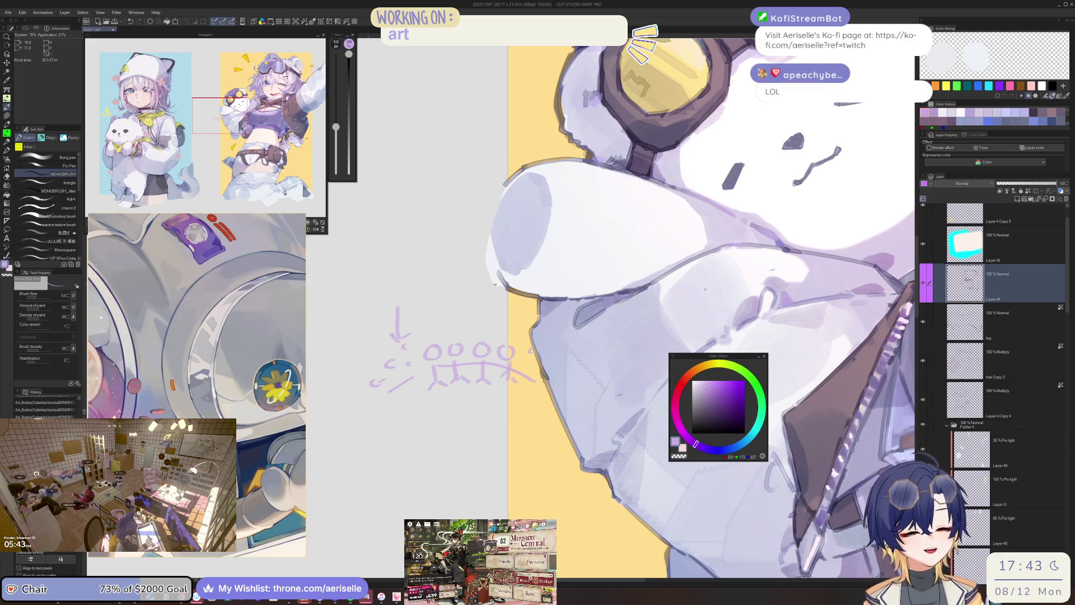
left_click_drag(401, 353, 405, 358)
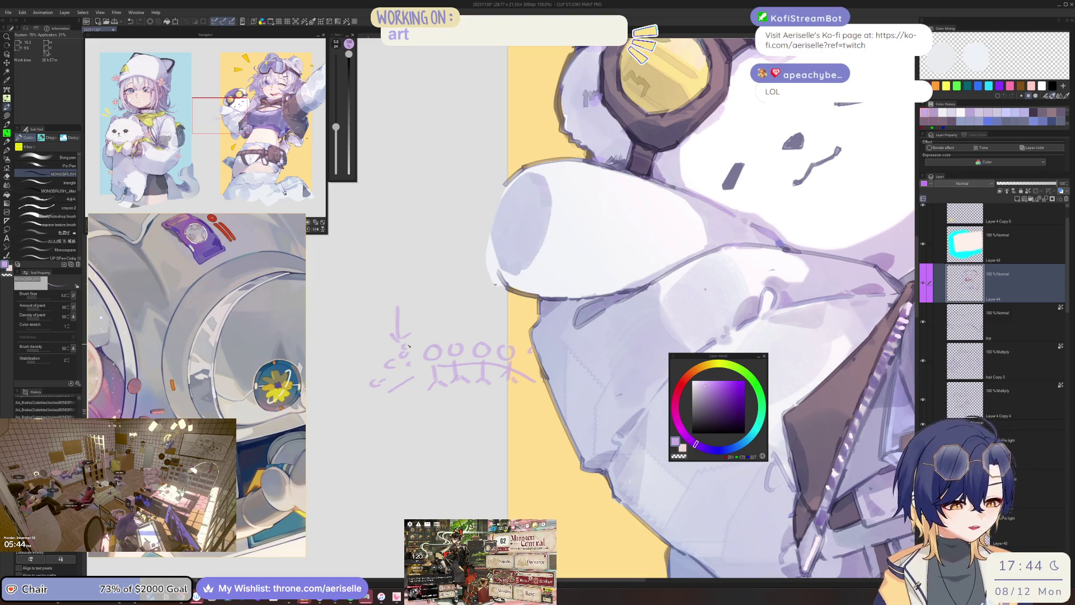
Erase the stick-figure doodles, shrink the eraser to 50, frame the face and torso, and save.
key("e")
mouse_move(406, 306)
left_mouse_down()
mouse_move(443, 394)
mouse_move(488, 372)
mouse_move(518, 386)
mouse_move(516, 364)
left_mouse_up()
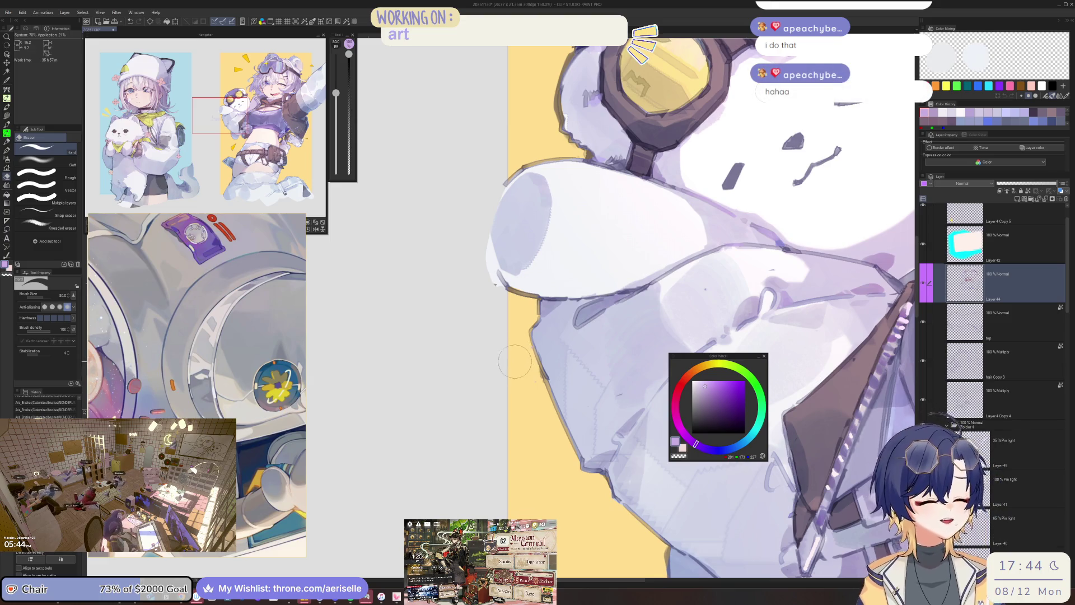
key("bracketleft")
key("bracketleft")
key("bracketleft")
scroll(539, 358, "down", 2)
scroll(540, 359, "down", 2)
left_click_drag(540, 358, 643, 403)
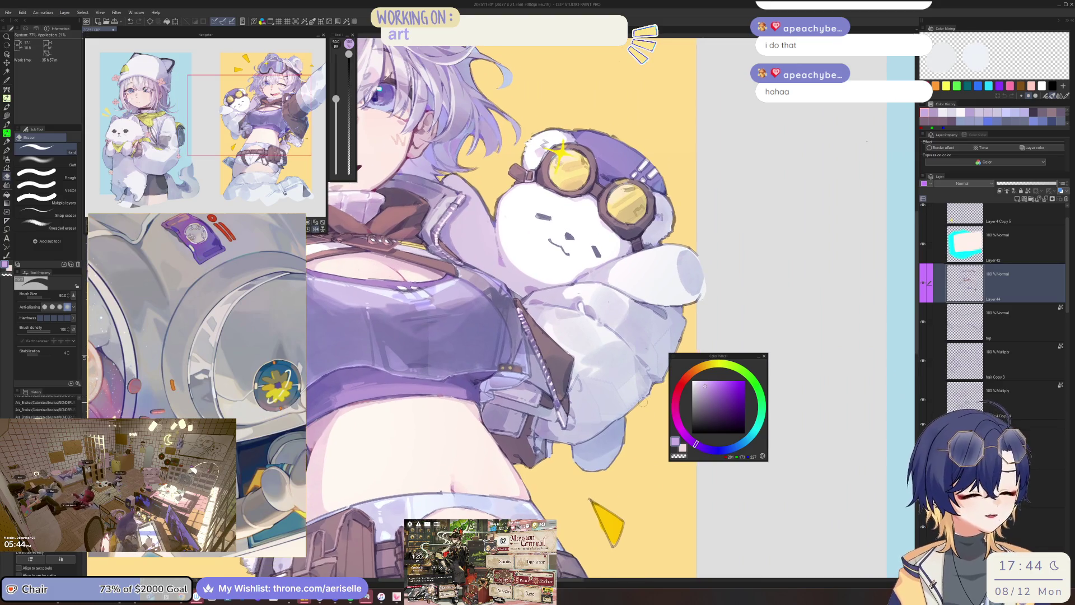
key("ctrl+s")
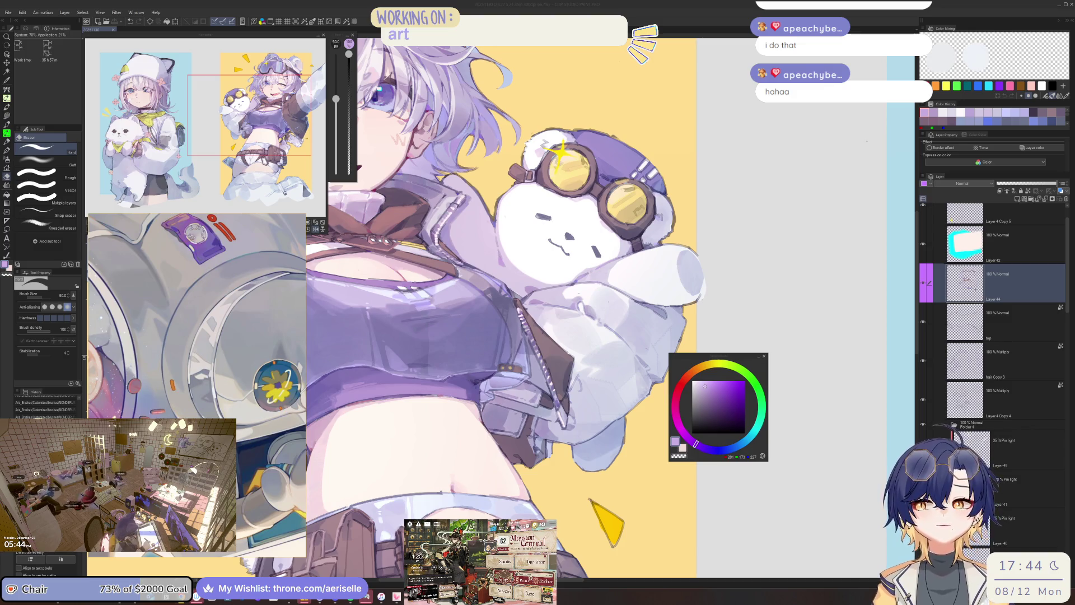
left_click(727, 342)
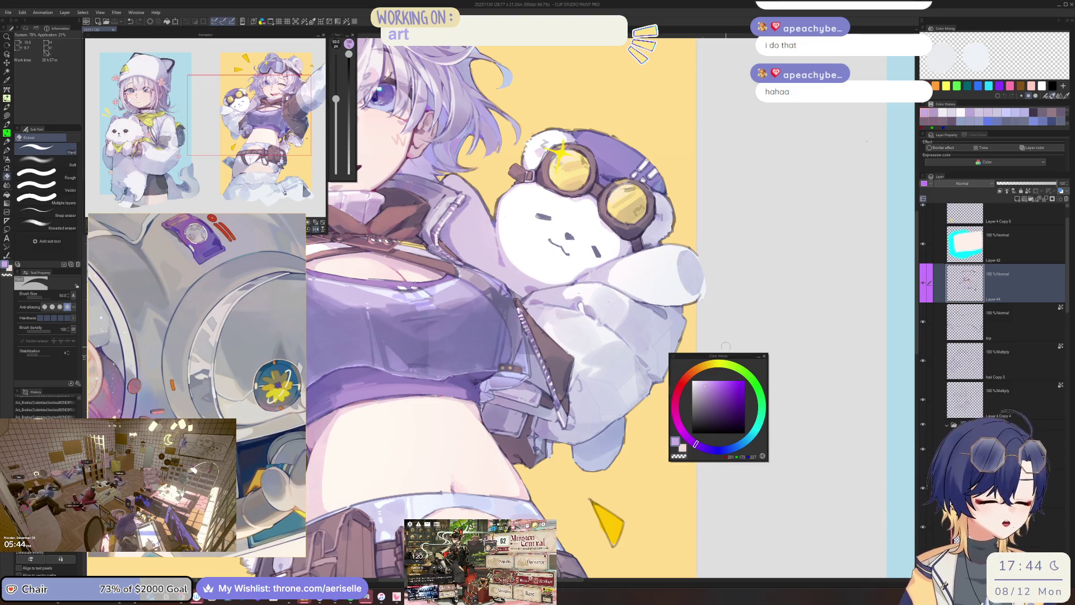
Flip the canvas and add a short light lavender pen stroke on the sleeve edge at size 2.5.
left_click_drag(722, 356, 754, 350)
left_click(315, 228)
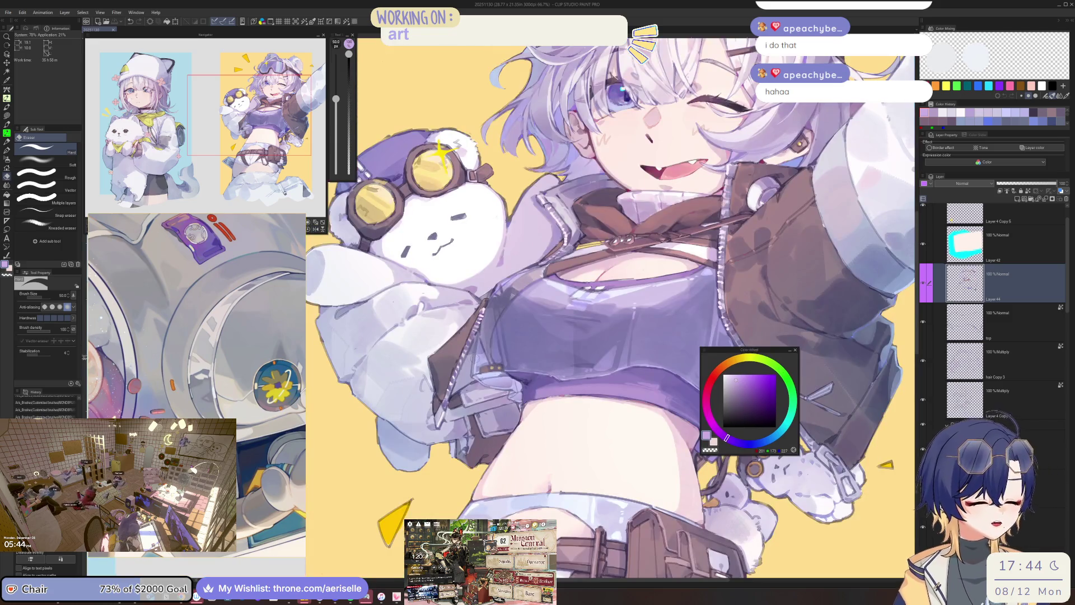
scroll(476, 353, "up", 4)
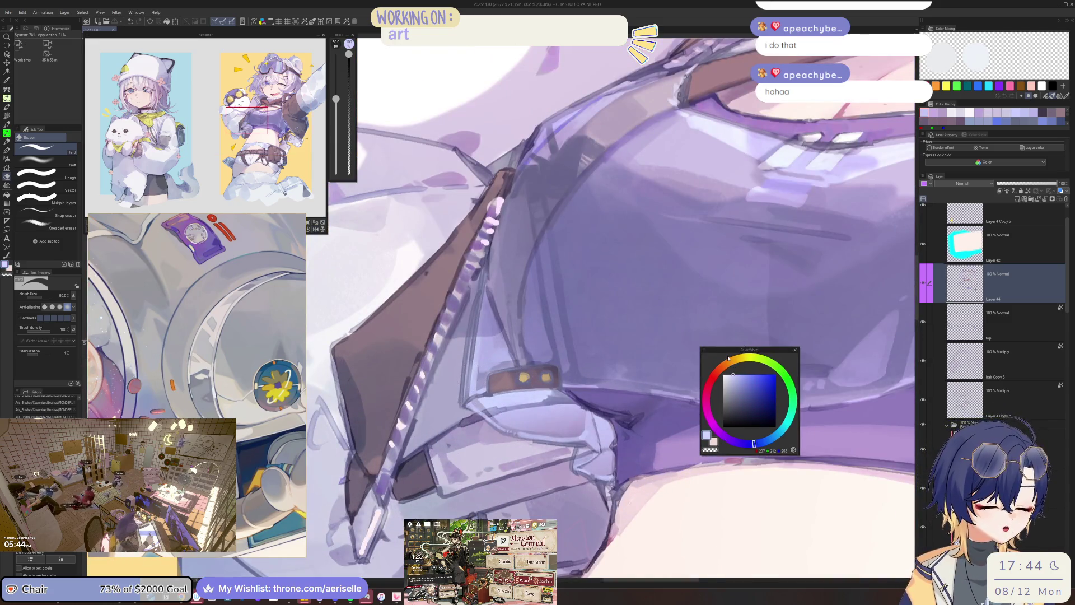
key("p")
left_click_drag(475, 386, 486, 418)
key("bracketright")
key("bracketright")
key("bracketright")
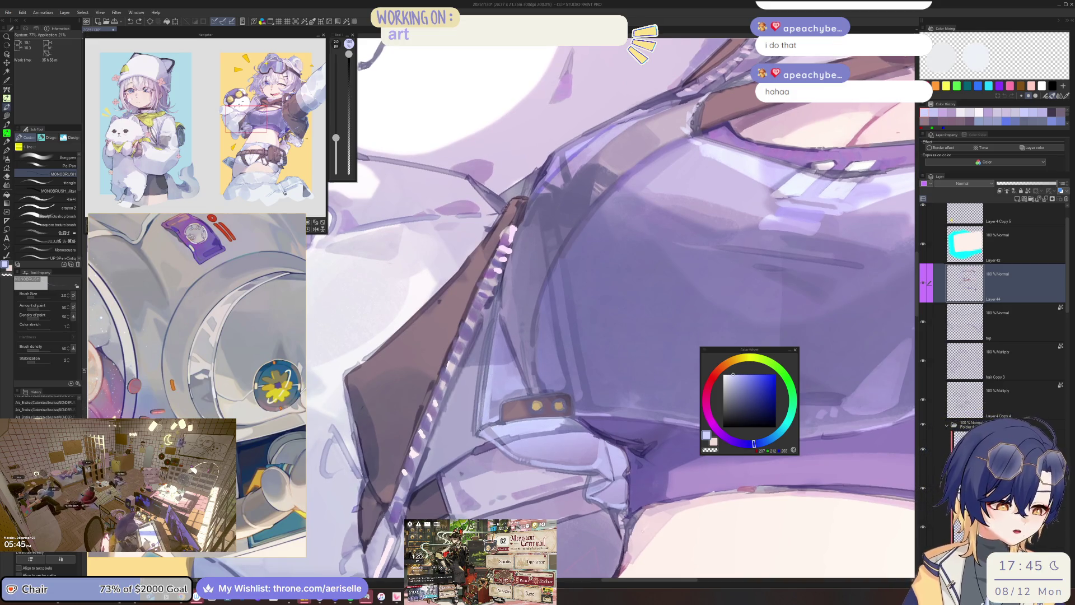
left_click(730, 373)
key("bracketright")
left_click_drag(493, 338, 481, 421)
Draw a light highlight down the brown strap edge with the pen at size 3.
key("bracketright")
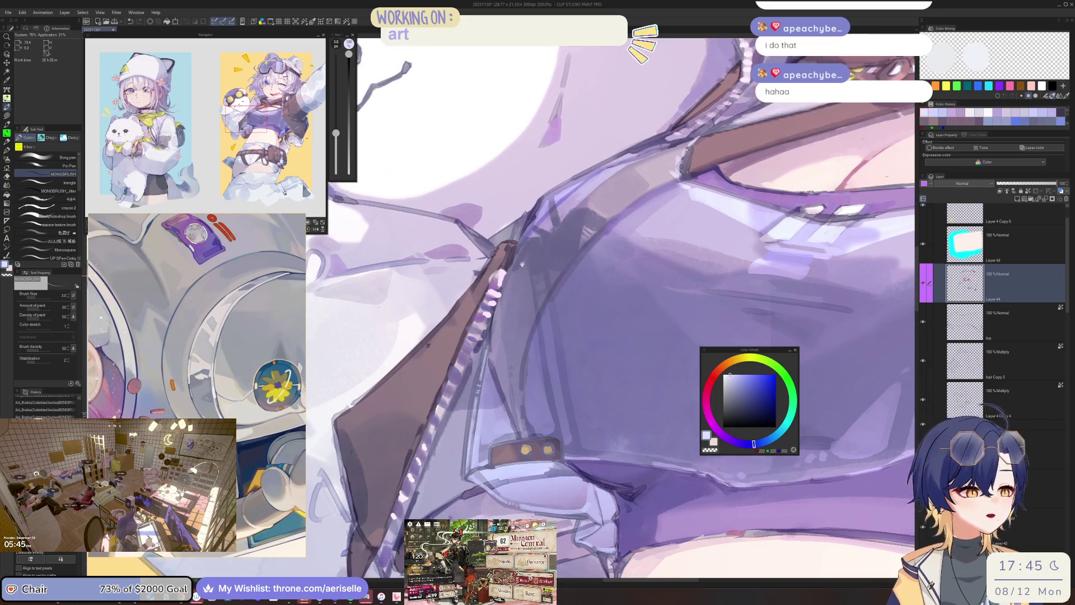
key("minus")
key("minus")
left_click_drag(487, 191, 508, 351)
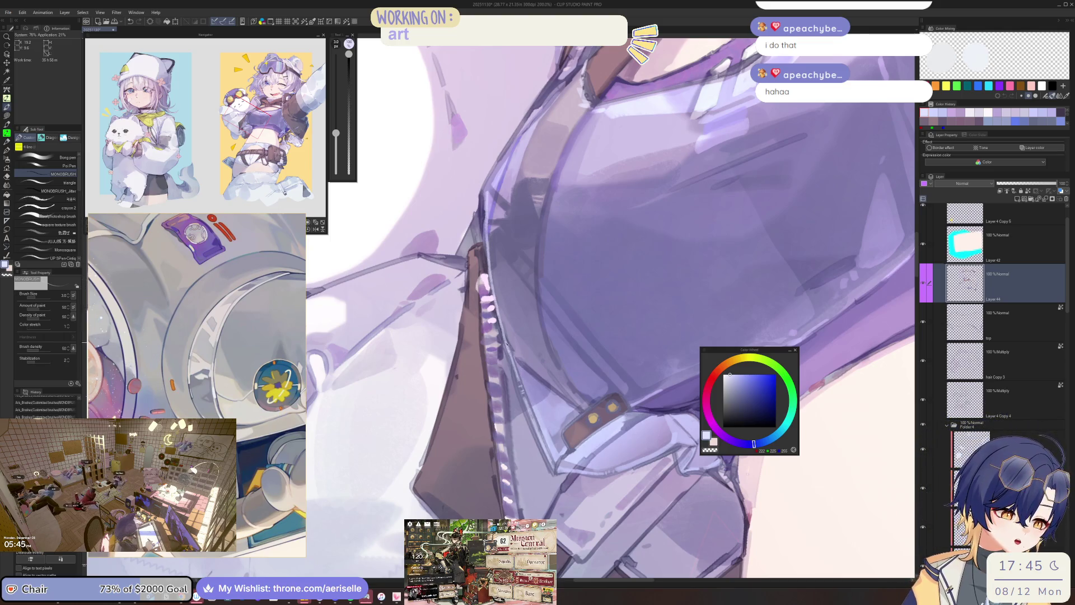
key("asciicircum")
key("asciicircum")
key("asciicircum")
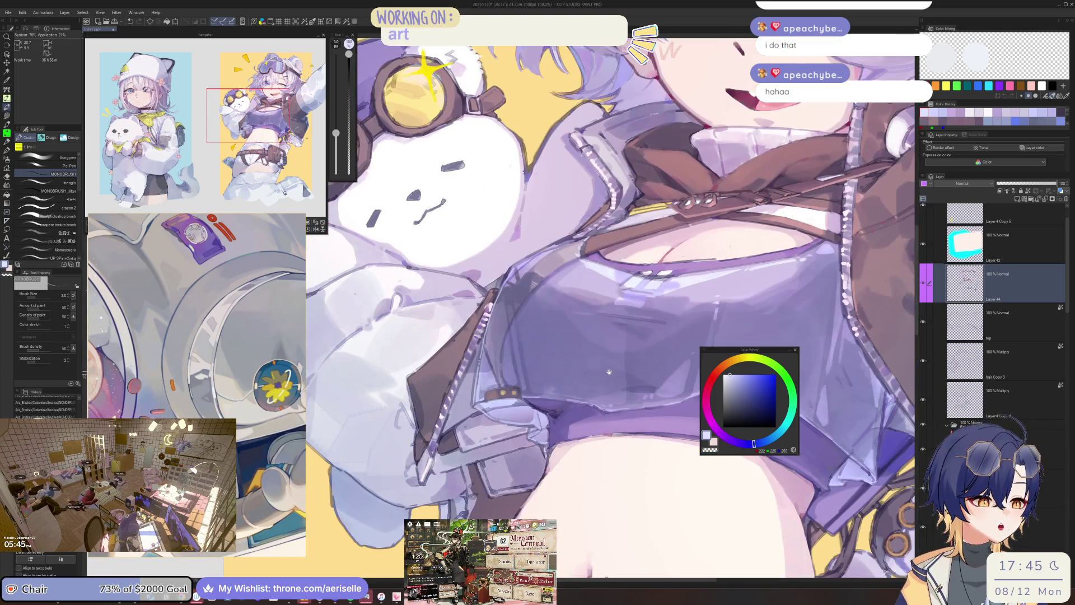
Erase stray marks along the sleeve with a size 5 eraser, then lighten patches at size 8.
left_click_drag(609, 371, 581, 420)
mouse_move(503, 416)
left_mouse_down()
mouse_move(621, 329)
mouse_move(628, 306)
left_mouse_up()
key("asciicircum")
scroll(420, 360, "up", 2)
key("e")
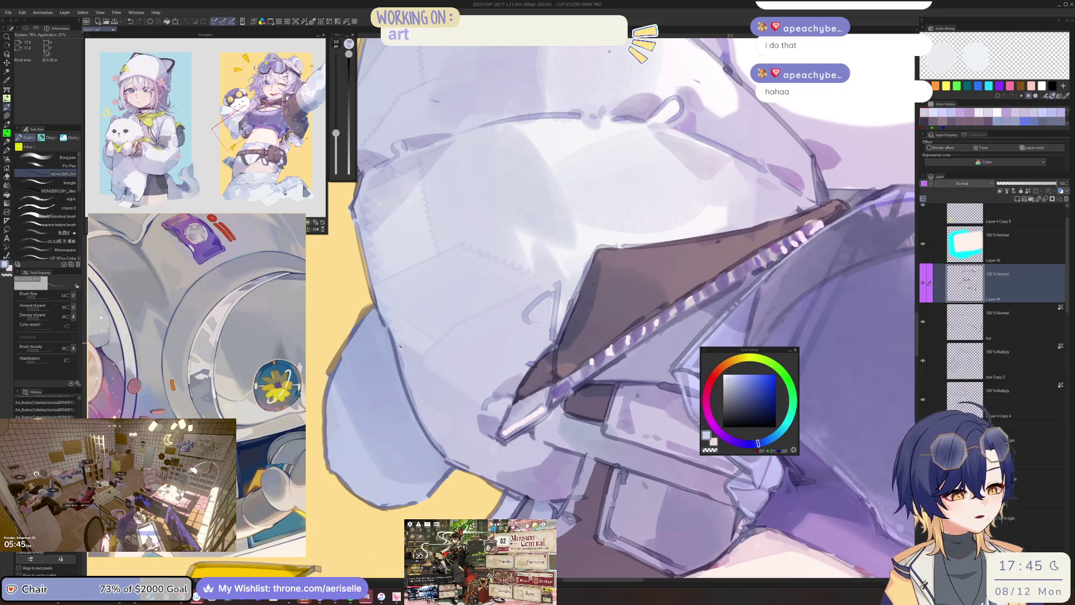
mouse_move(406, 386)
left_mouse_down()
mouse_move(404, 359)
mouse_move(421, 409)
left_mouse_up()
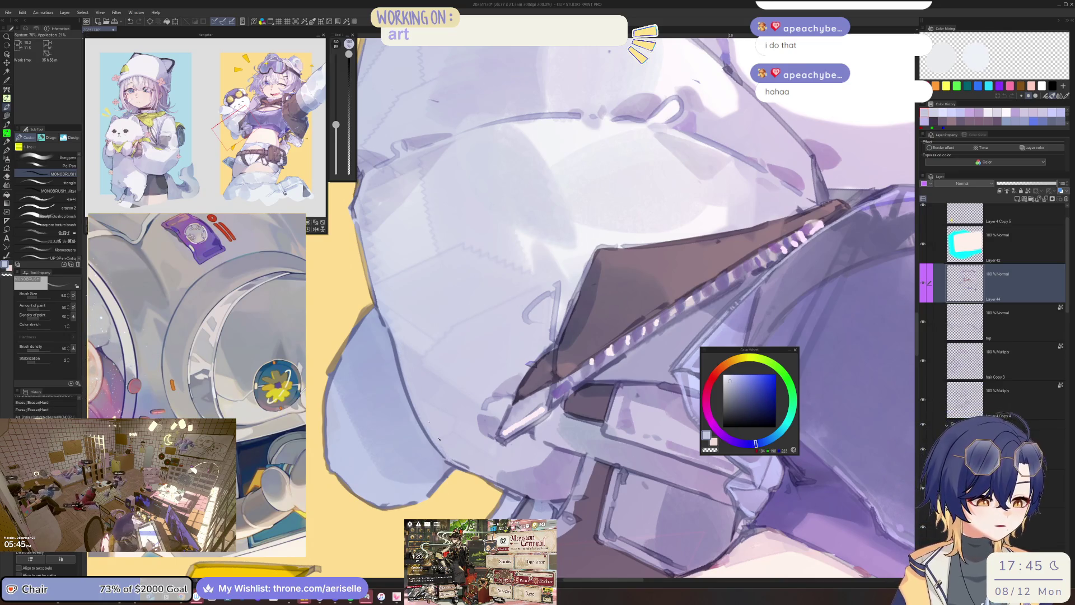
key("asciicircum")
key("asciicircum")
key("asciicircum")
key("bracketright")
mouse_move(429, 396)
left_mouse_down()
mouse_move(420, 406)
mouse_move(418, 394)
left_mouse_up()
Sample light and darker lavender tints from the sleeve and save the illustration.
scroll(610, 308, "down", 3)
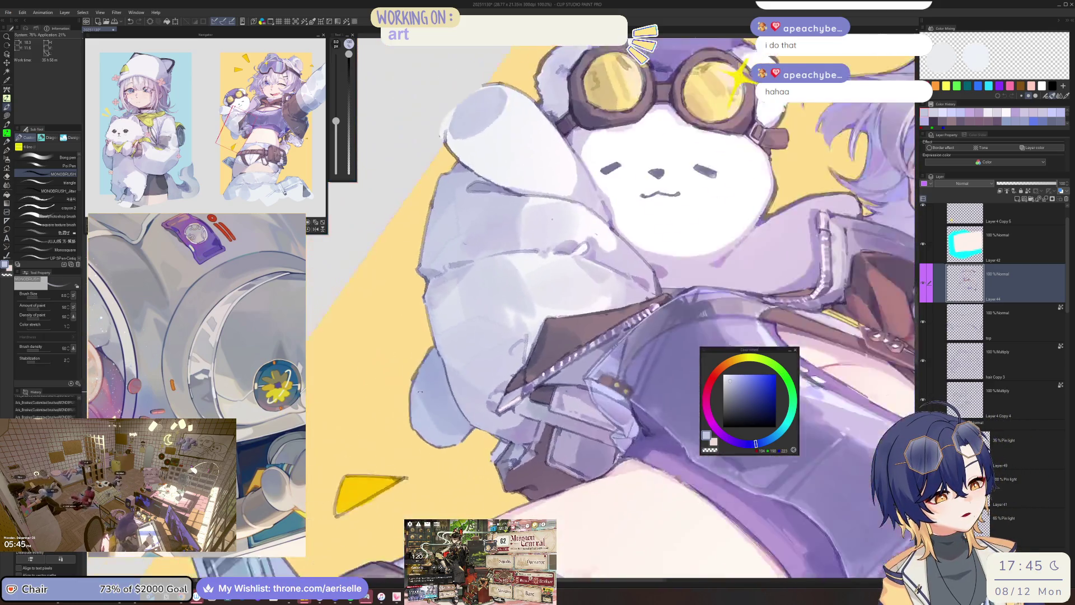
key("minus")
key("minus")
scroll(610, 309, "up", 2)
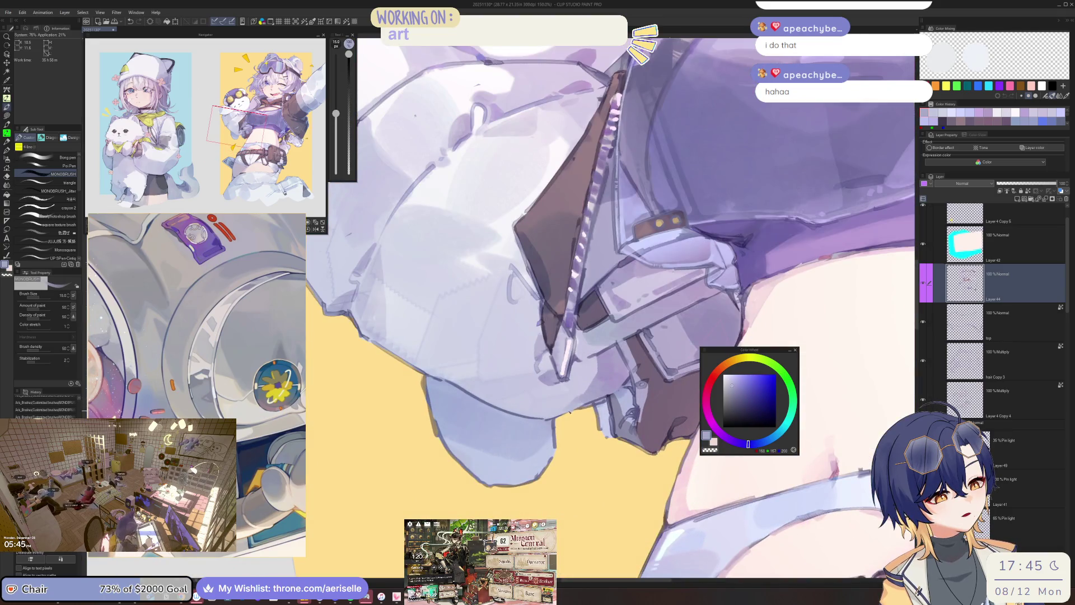
left_click(585, 399, "alt")
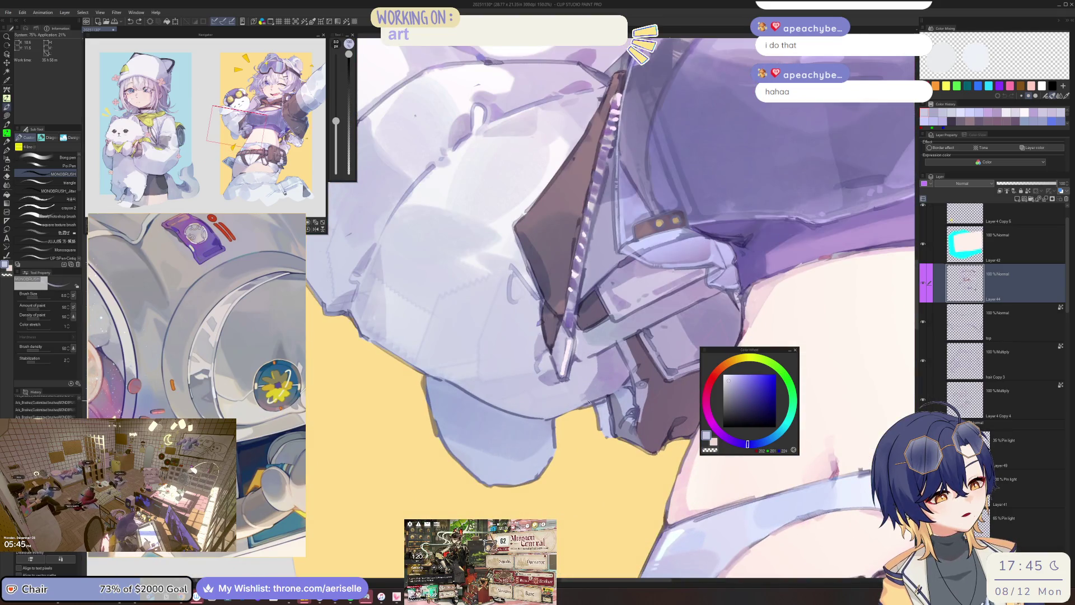
left_click(580, 399, "alt")
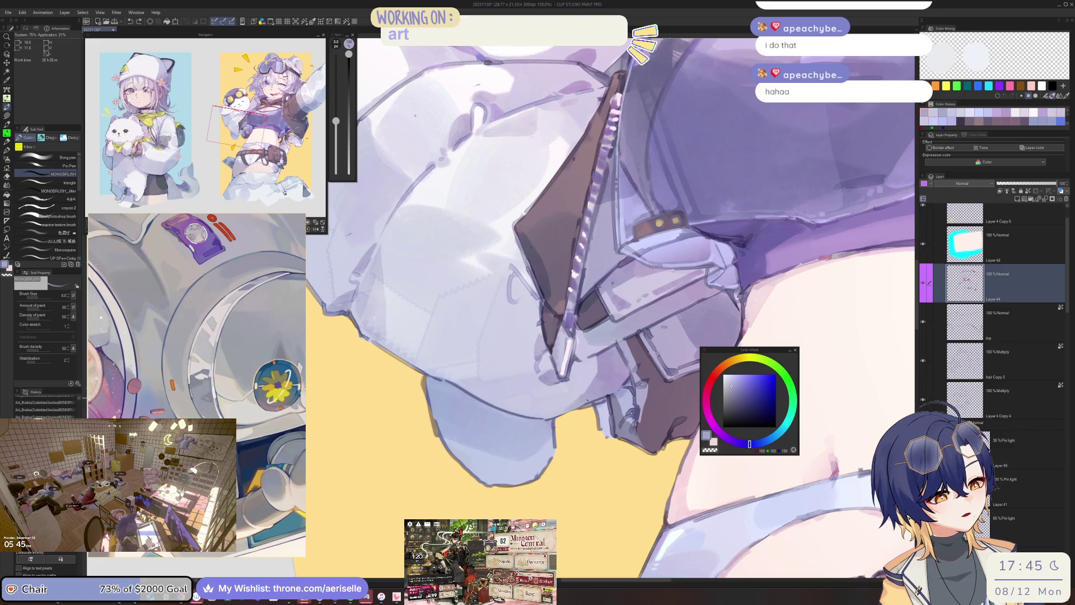
left_click(582, 395, "alt")
mouse_move(581, 387)
left_mouse_down()
mouse_move(538, 387)
mouse_move(509, 364)
left_mouse_up()
key("ctrl+s")
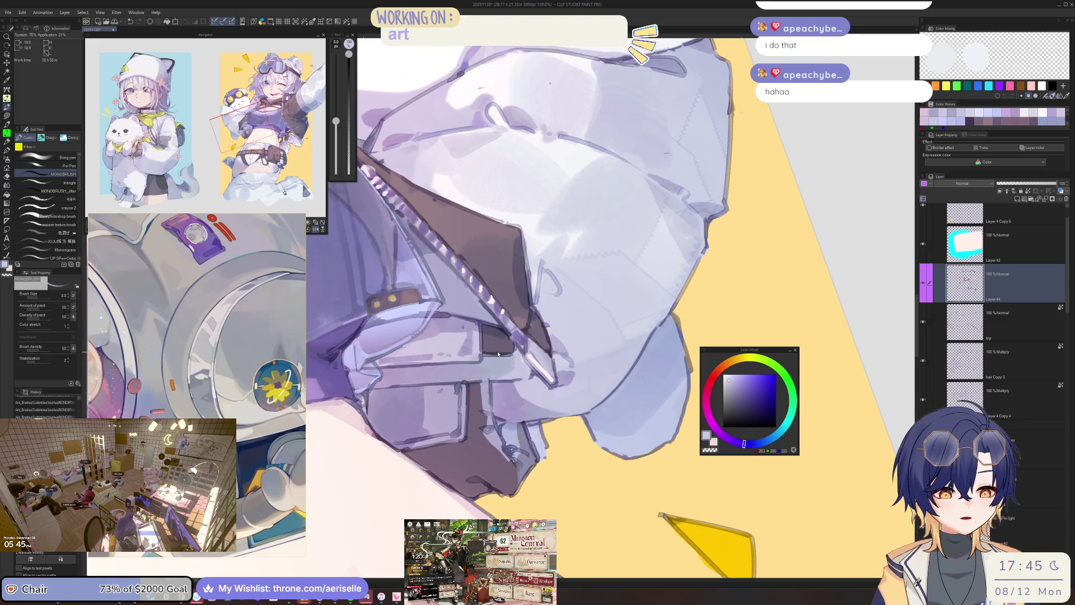
Add a light size-6 stroke along the strap edge by the zipper, checking the reference image.
mouse_move(498, 353)
left_mouse_down()
mouse_move(543, 335)
mouse_move(439, 341)
left_mouse_up()
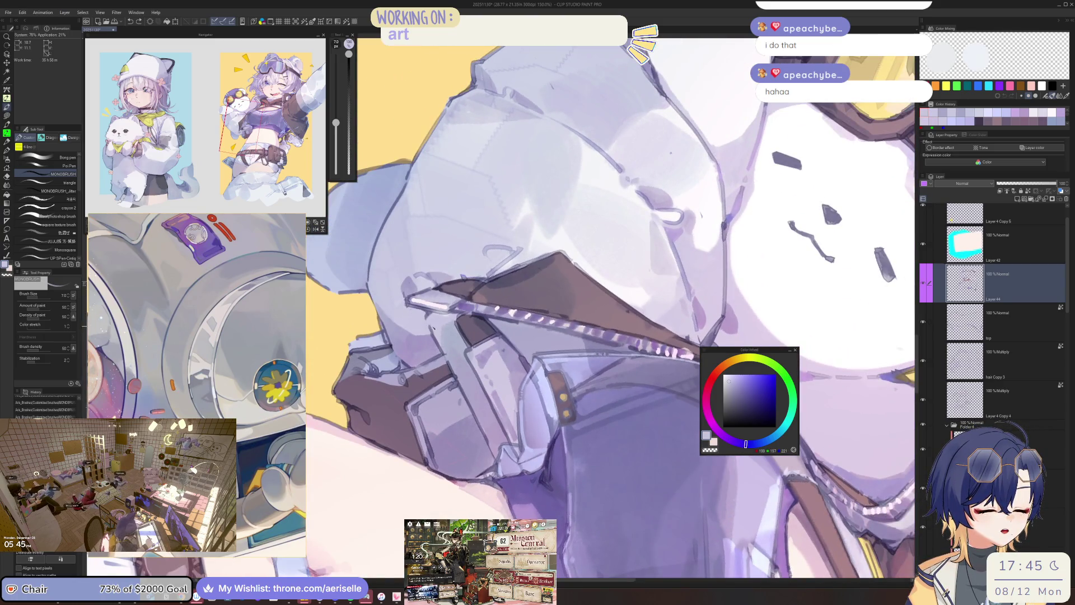
key("bracketleft")
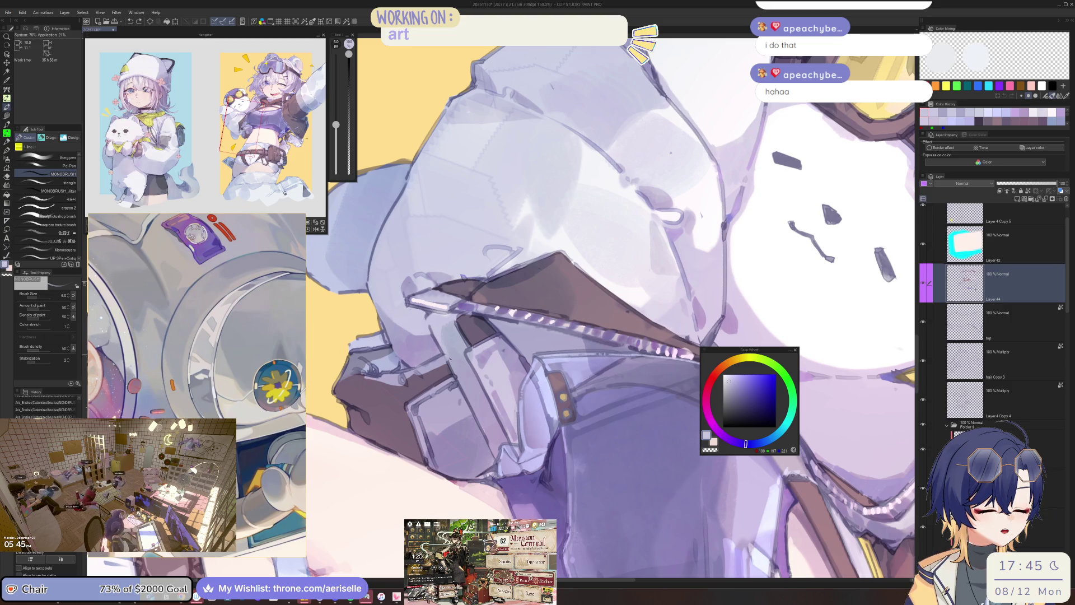
scroll(595, 324, "down", 2)
key("minus")
key("minus")
key("minus")
scroll(576, 336, "up", 2)
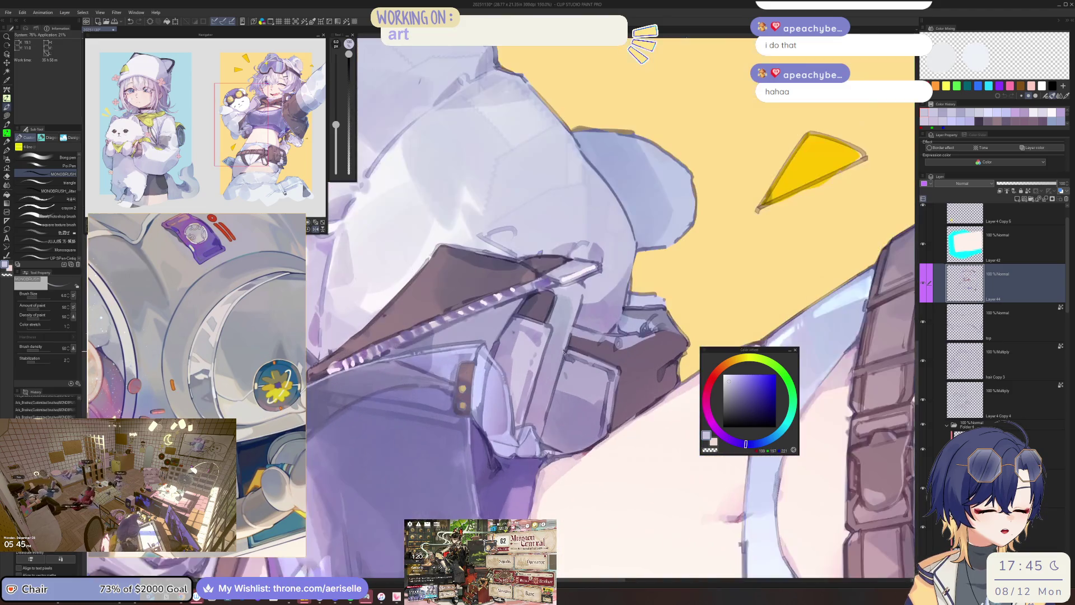
left_click_drag(563, 353, 541, 433)
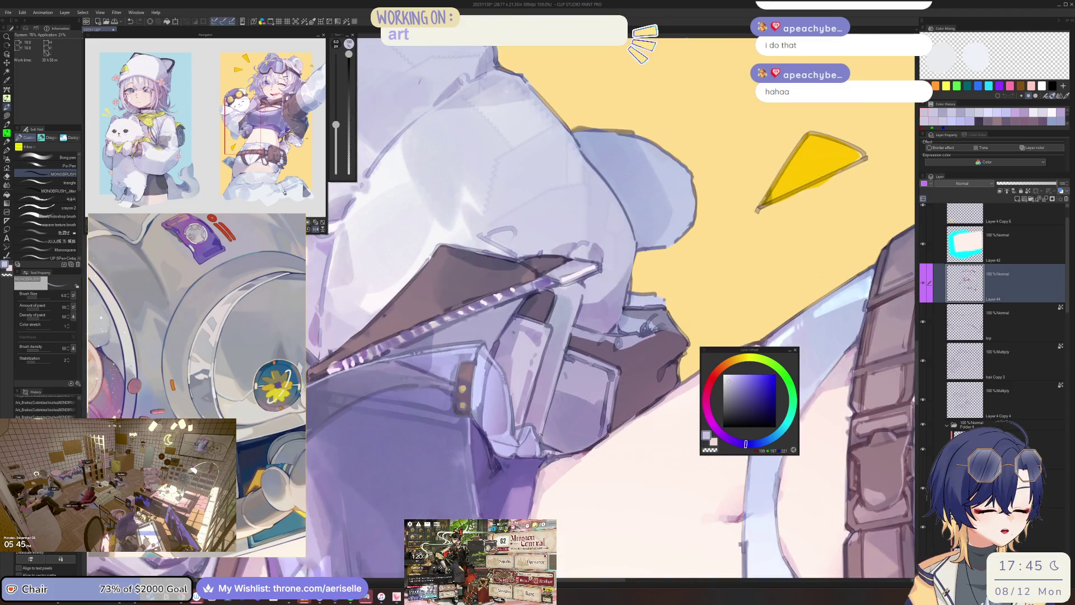
key("minus")
key("minus")
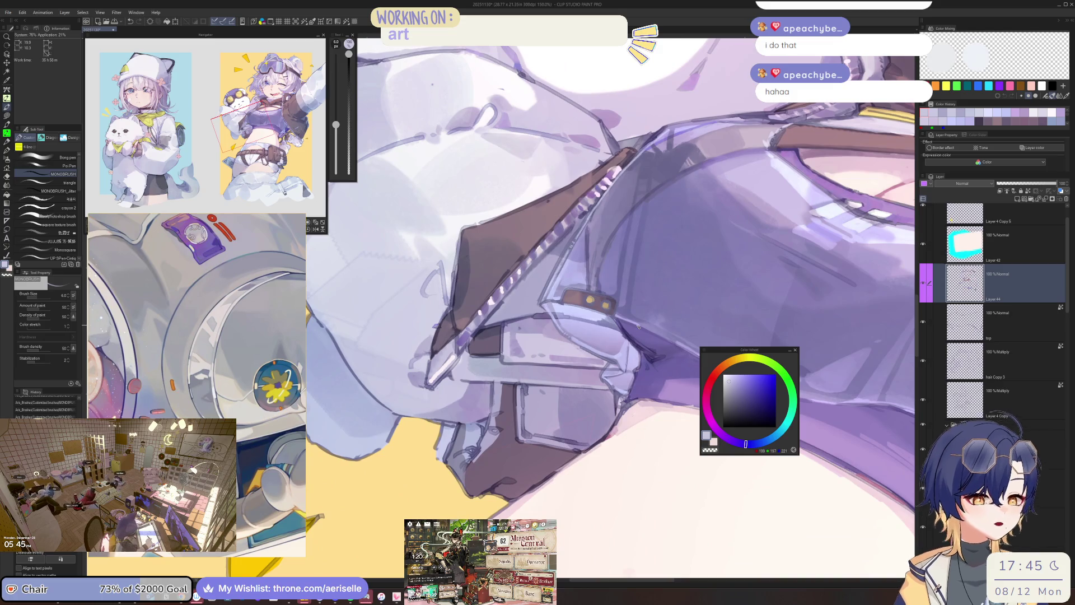
left_click_drag(203, 290, 250, 380)
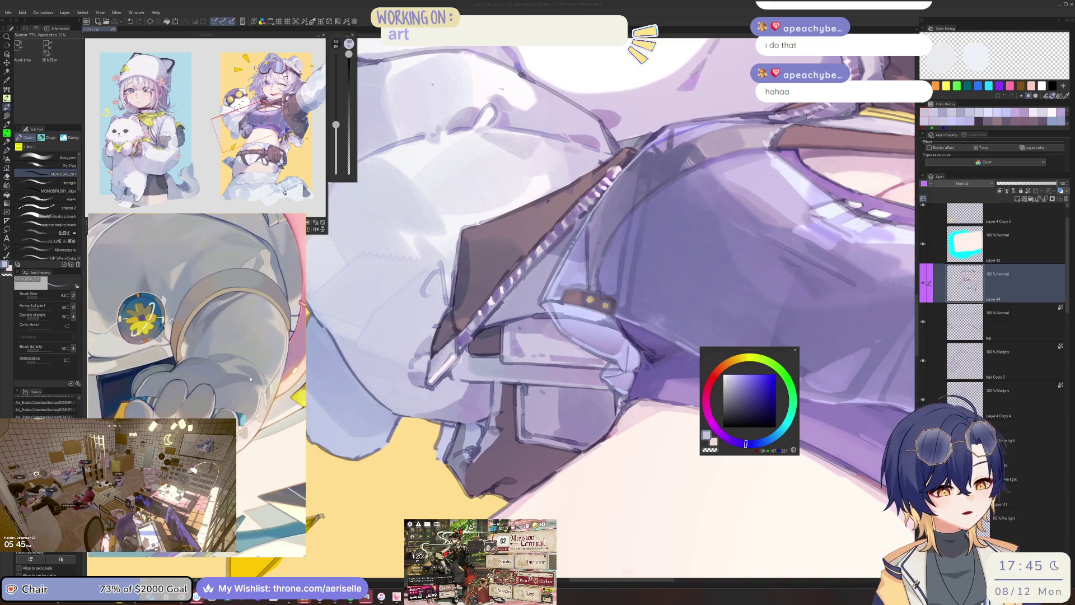
key("minus")
key("minus")
key("minus")
key("asciicircum")
key("asciicircum")
key("asciicircum")
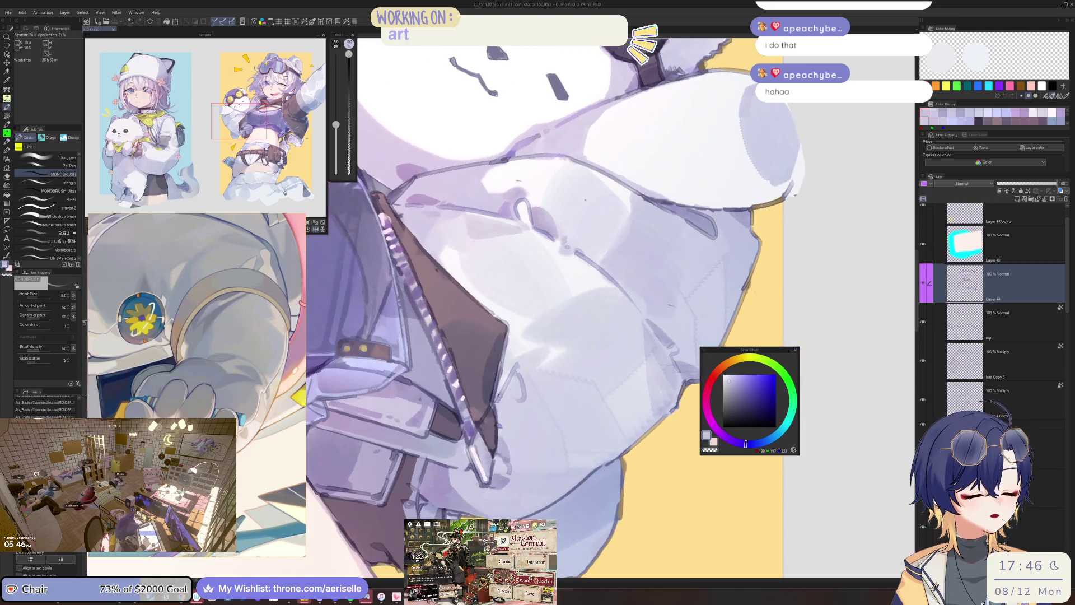
Choose a darker muted purple on the Color Wheel, adjust the brush size, and fine-tune the shade.
scroll(517, 369, "up", 1)
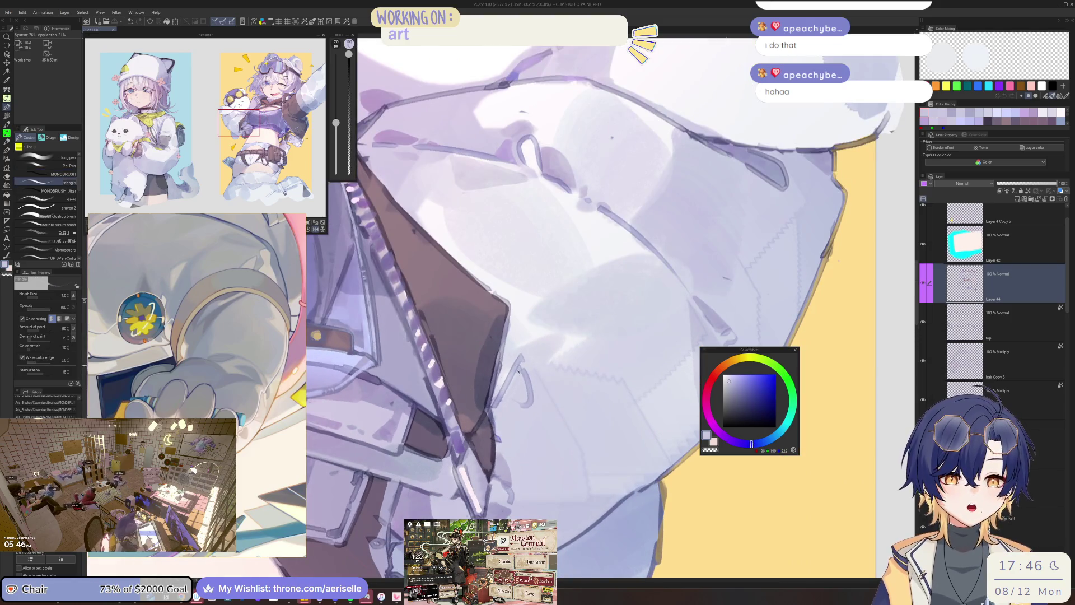
left_click(505, 402, "alt")
key("bracketright")
key("bracketright")
key("bracketright")
key("bracketright")
key("bracketright")
key("bracketright")
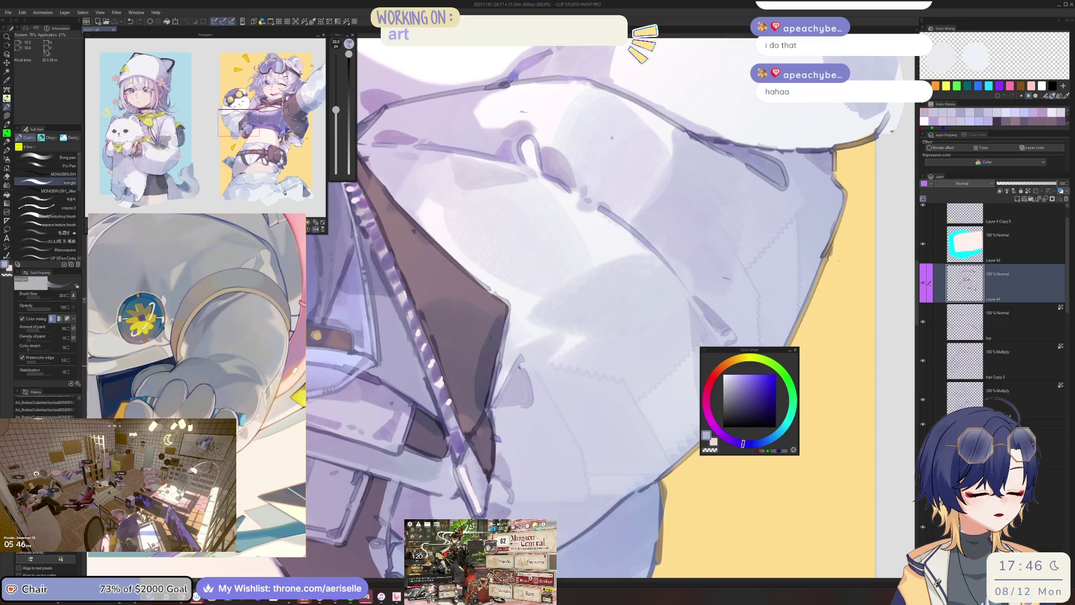
scroll(519, 367, "down", 3)
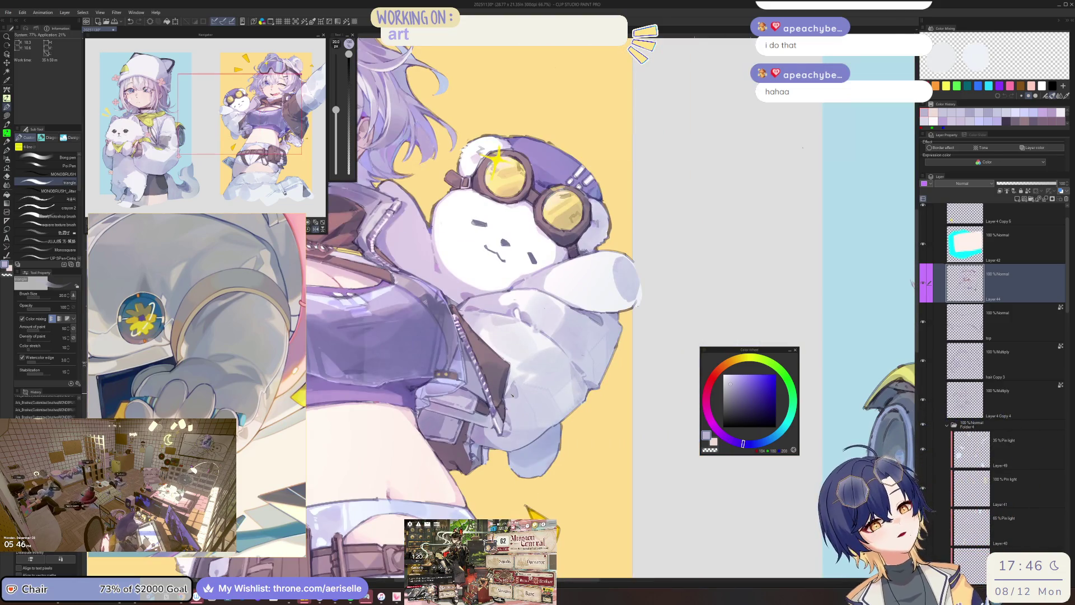
scroll(512, 395, "up", 3)
key("bracketleft")
key("bracketleft")
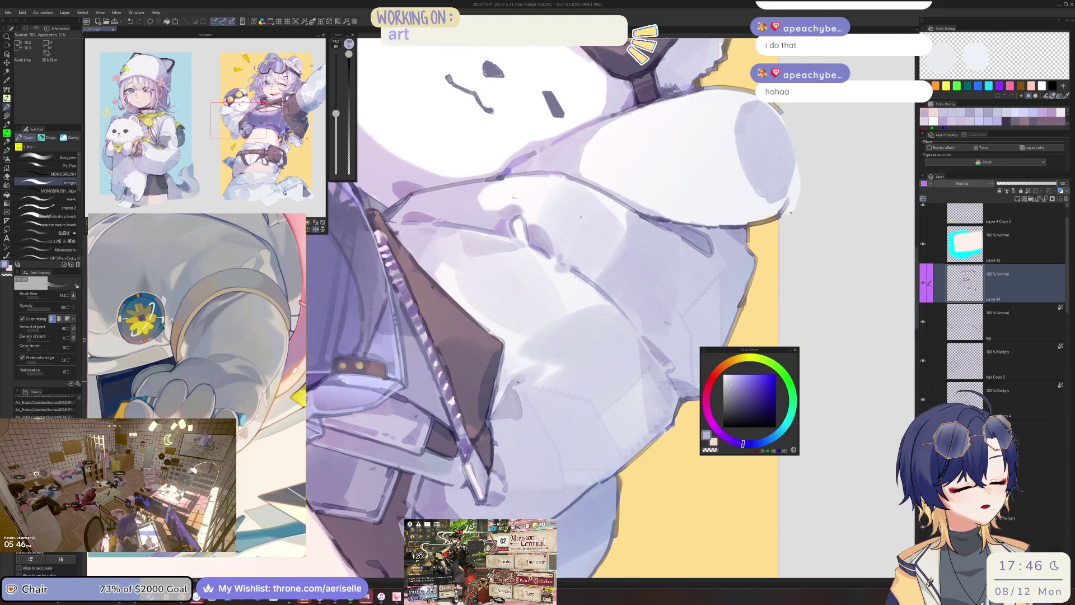
left_click(523, 376, "alt")
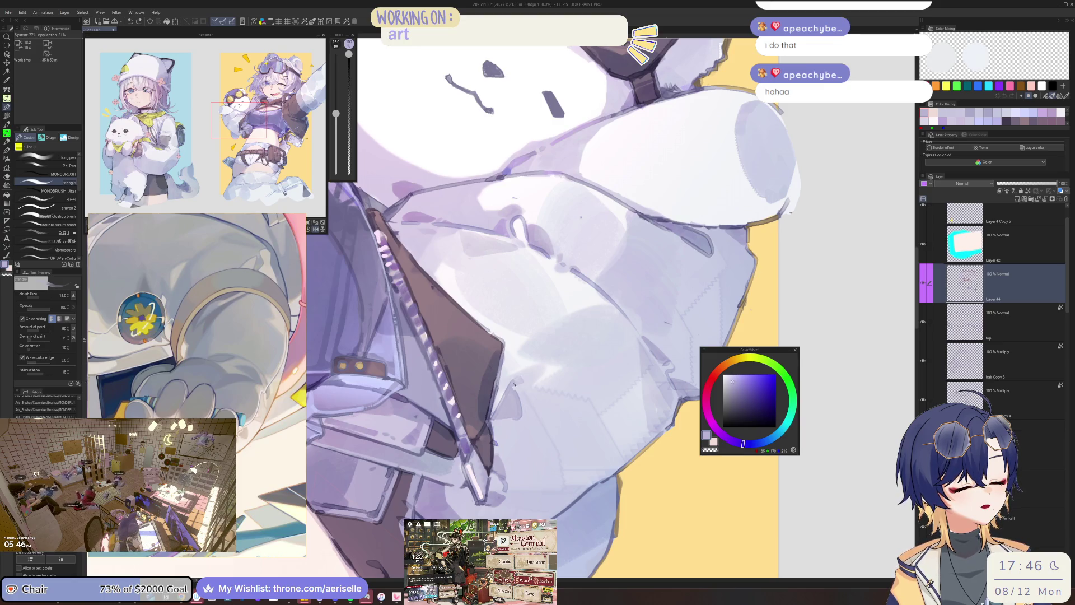
scroll(520, 379, "down", 4)
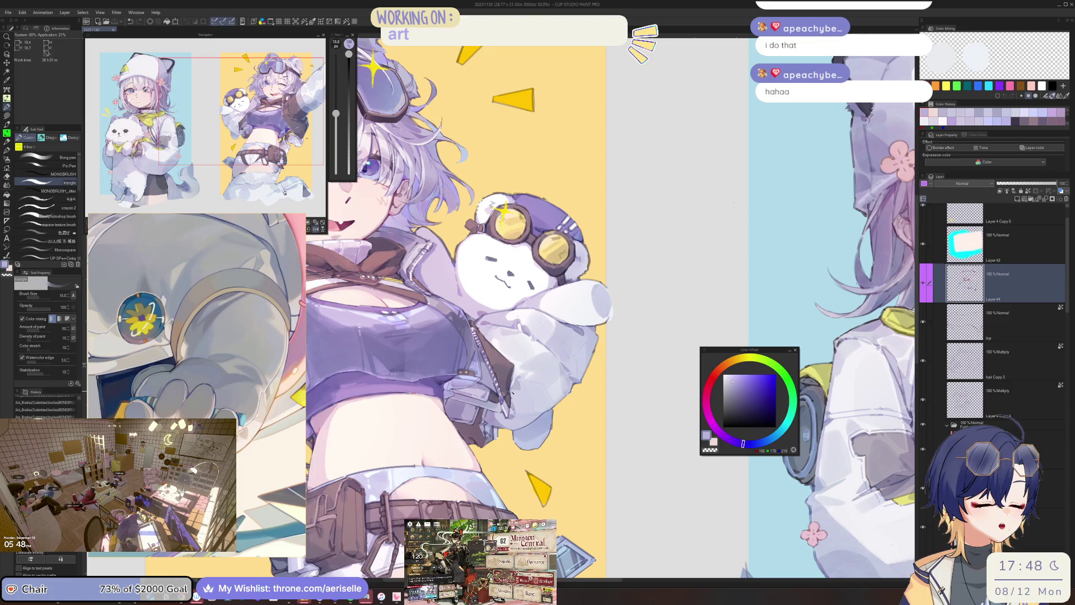
Zoom in and out to inspect the jacket collar, plush and face.
key("ctrl+plus")
key("ctrl+plus")
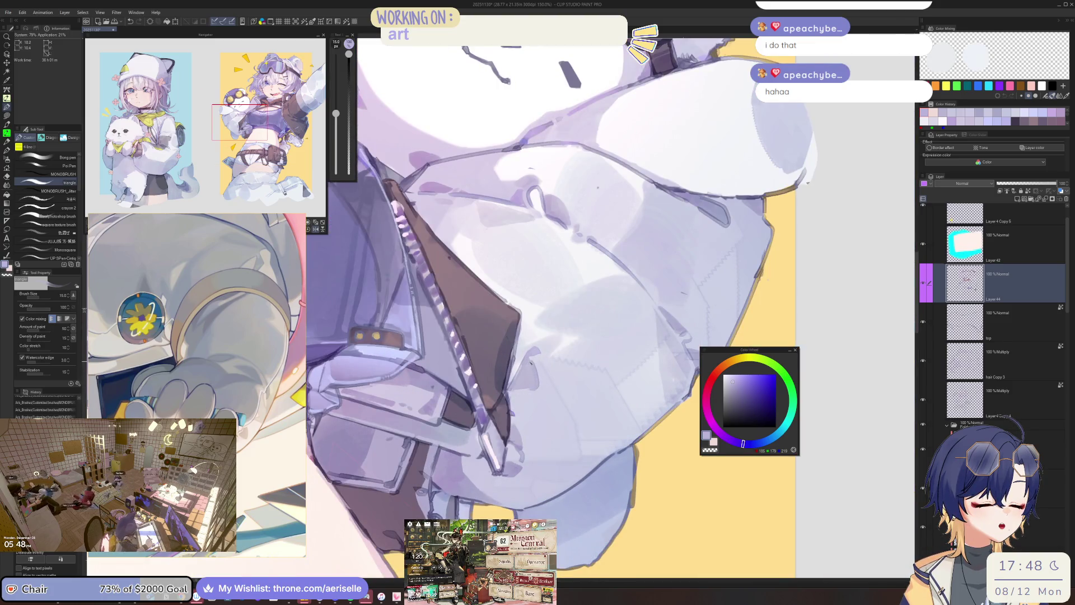
key("ctrl+minus")
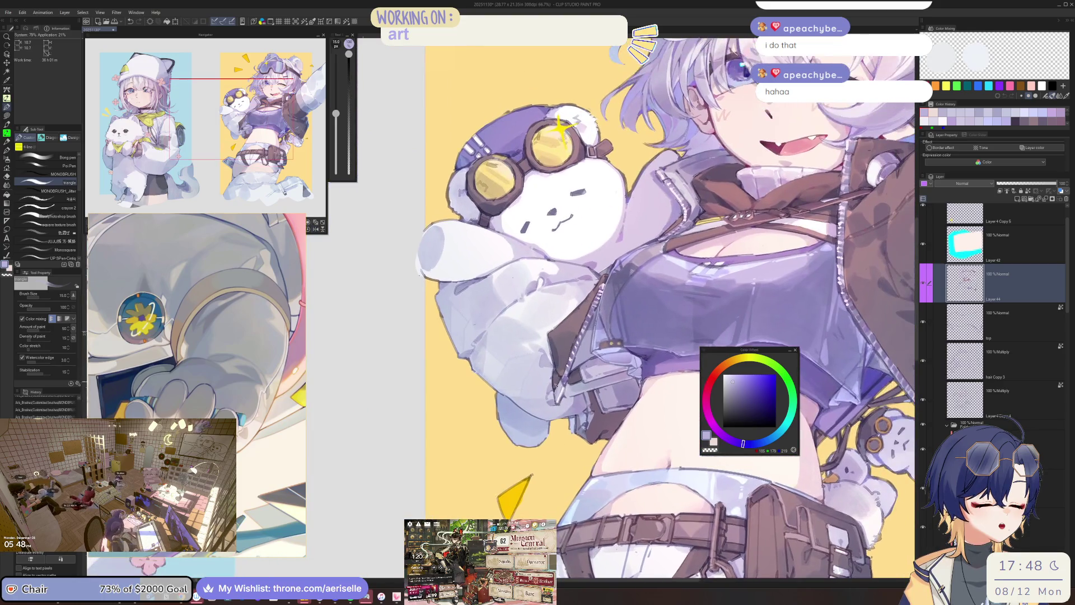
key("ctrl+plus")
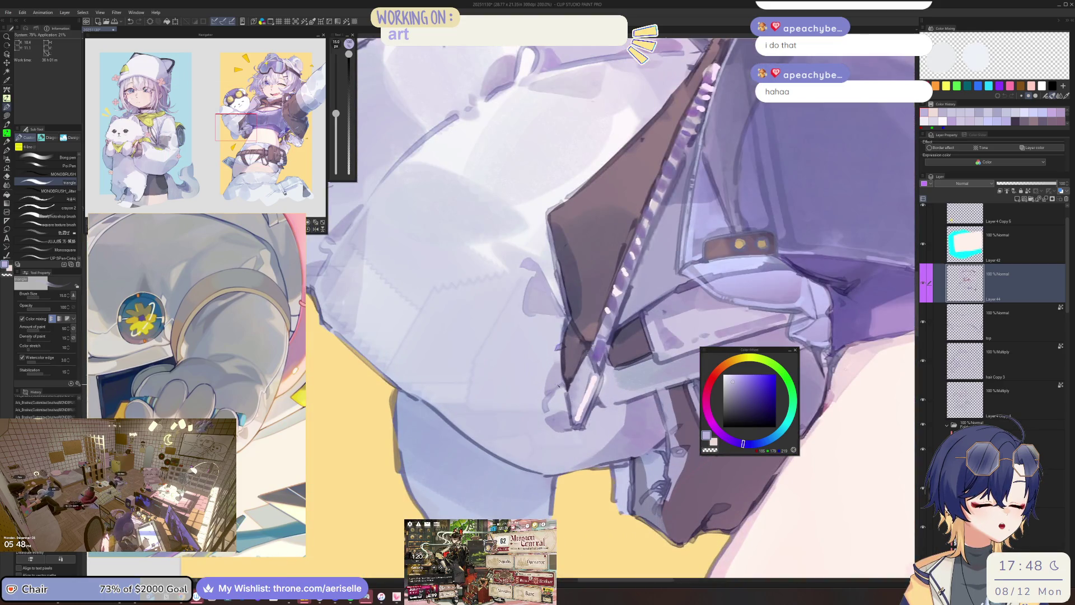
key("ctrl+minus")
key("ctrl+minus")
key("ctrl+minus")
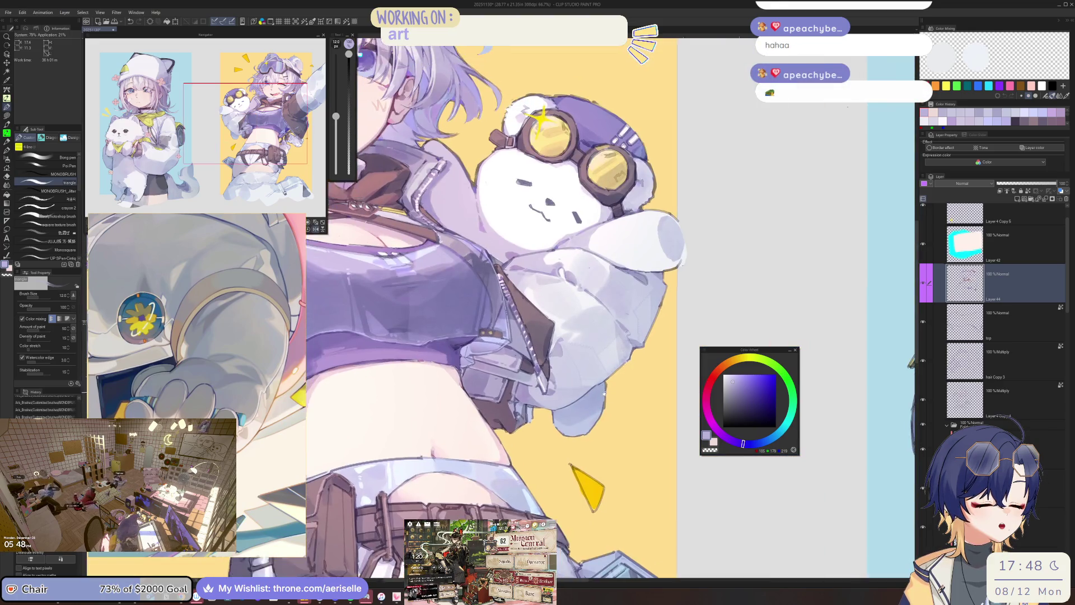
key("ctrl+plus")
key("ctrl+minus")
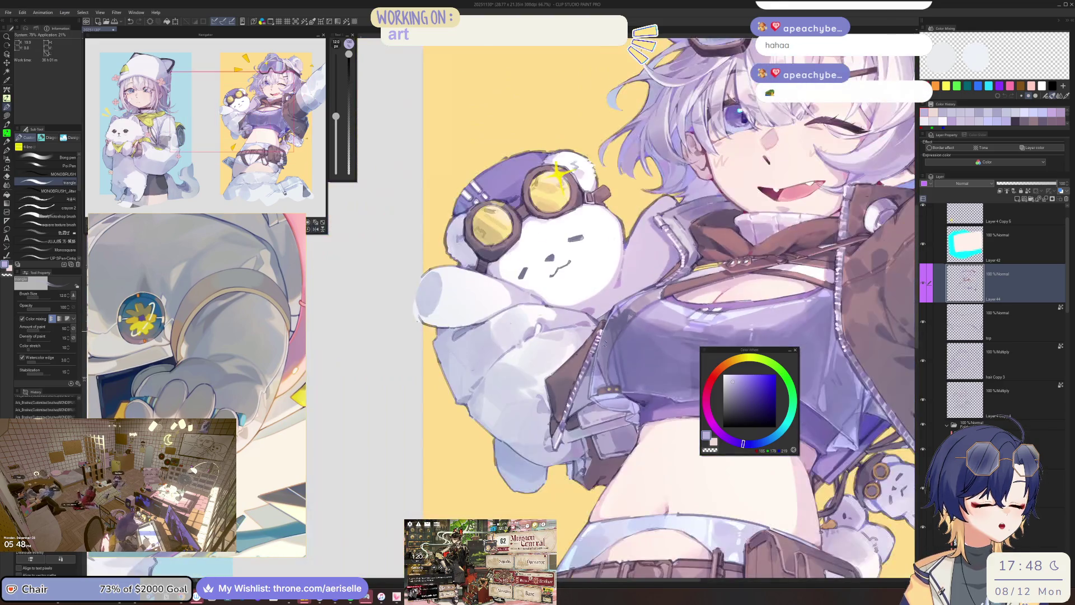
key("ctrl+plus")
key("ctrl+plus")
key("ctrl+plus")
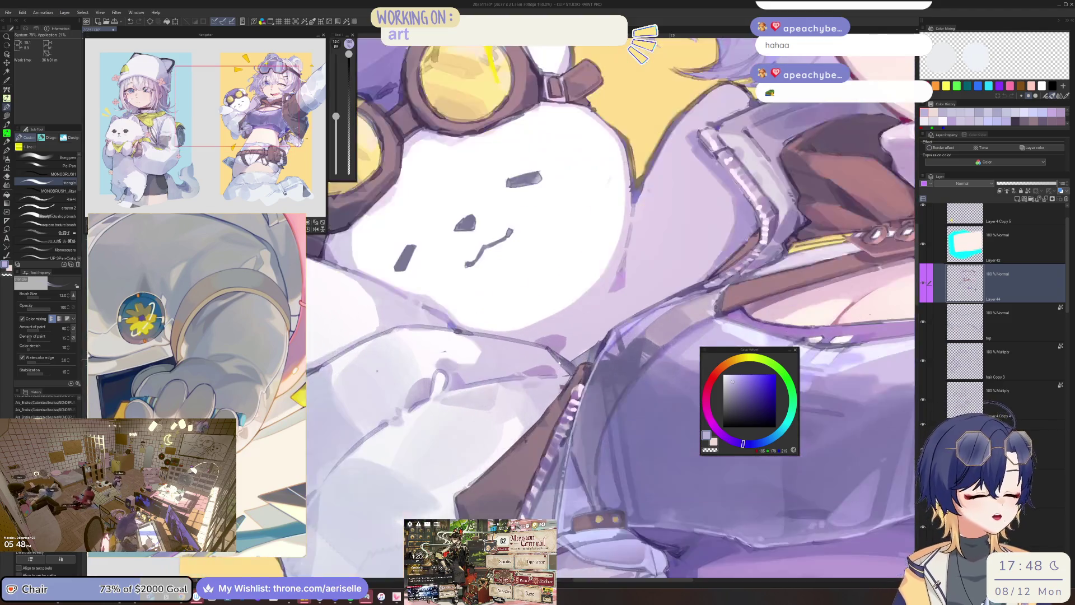
key("ctrl+minus")
key("ctrl+minus")
key("ctrl+minus")
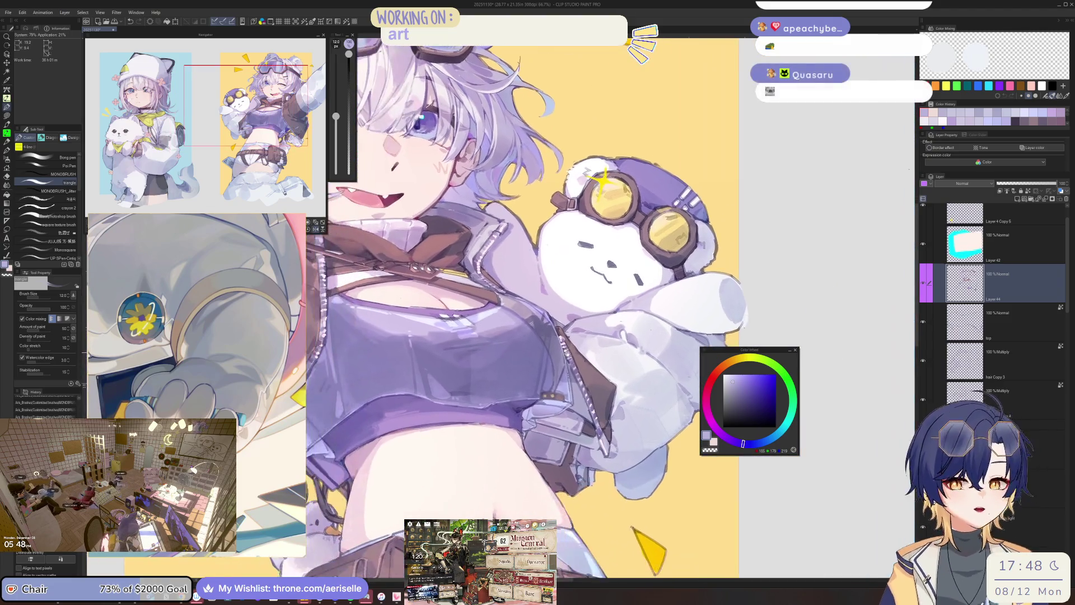
Flip the canvas back, zoom onto the sleeve, sample a deeper lavender, and set brush size 12.
key("h")
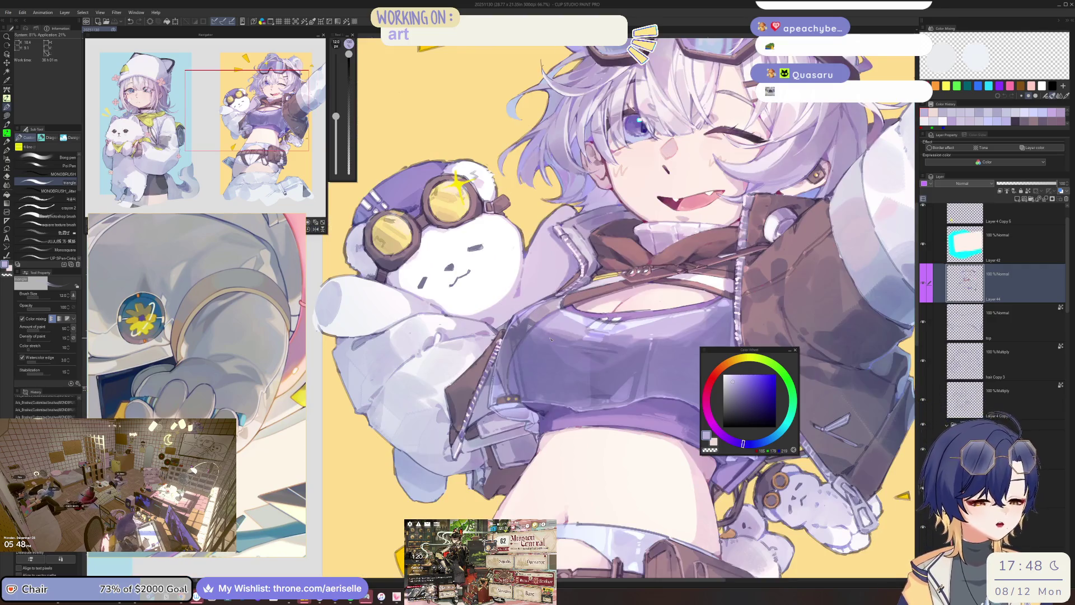
key("ctrl+plus")
key("ctrl+plus")
key("ctrl+plus")
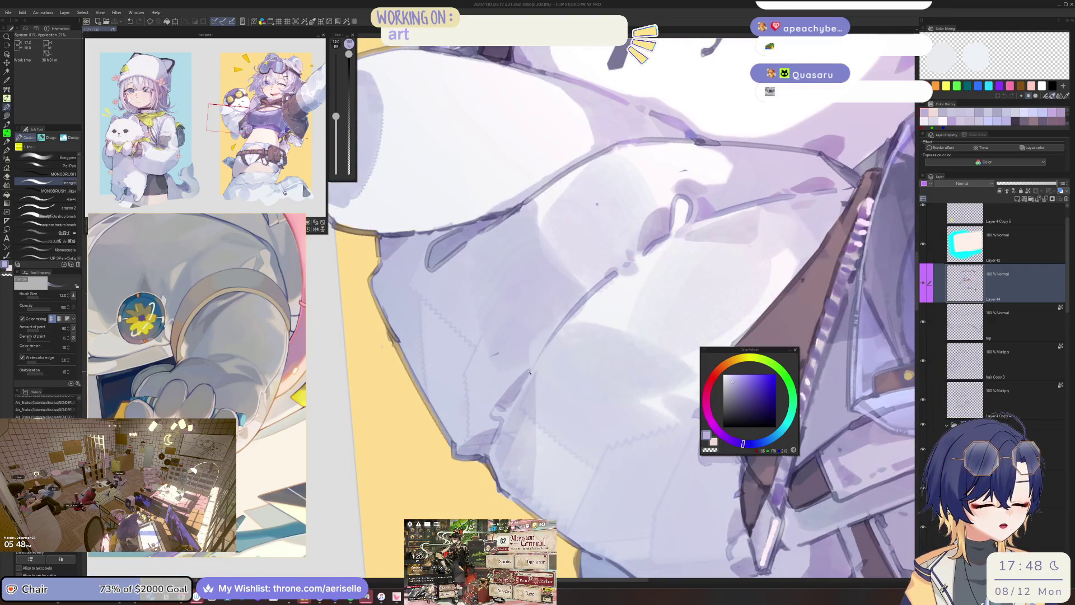
left_click(739, 383)
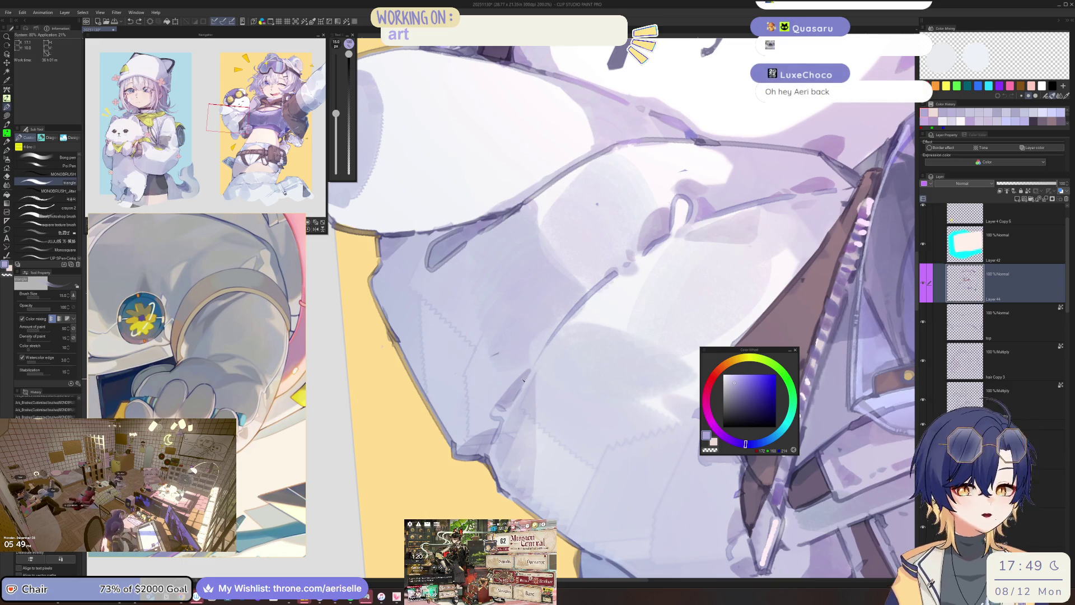
key("bracketleft")
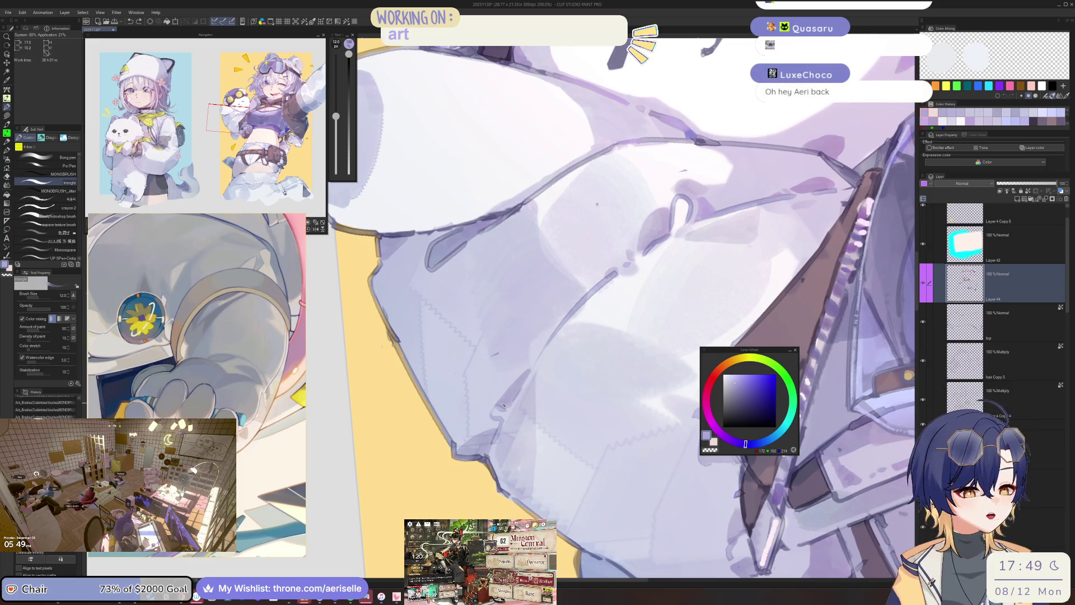
scroll(526, 375, "down", 3)
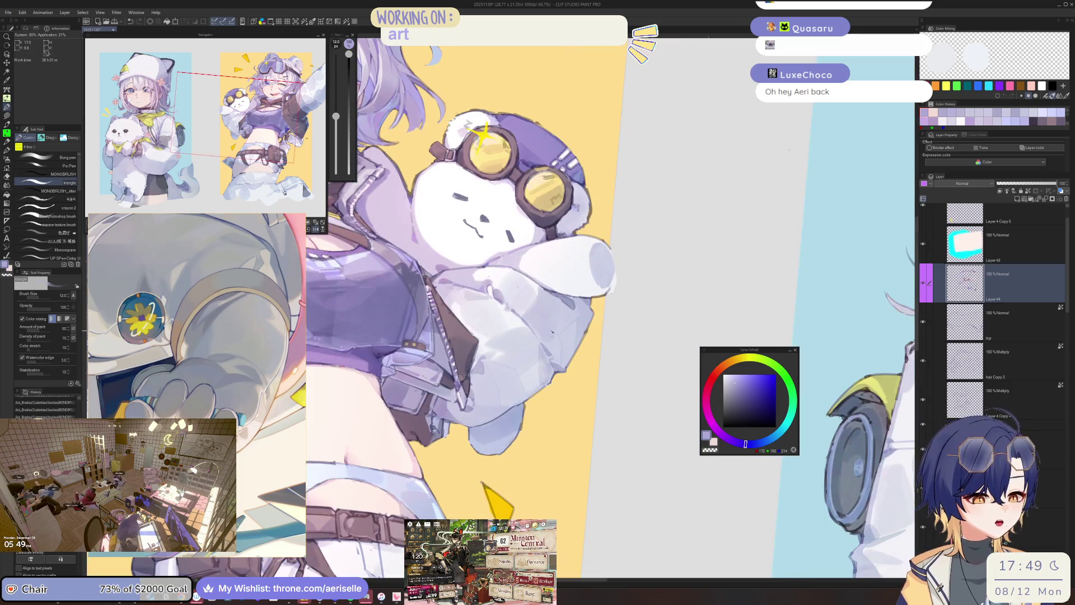
Add a small darker purple mark on the sleeve, shrink the brush to 10, and pan to the bear's face.
scroll(592, 374, "up", 3)
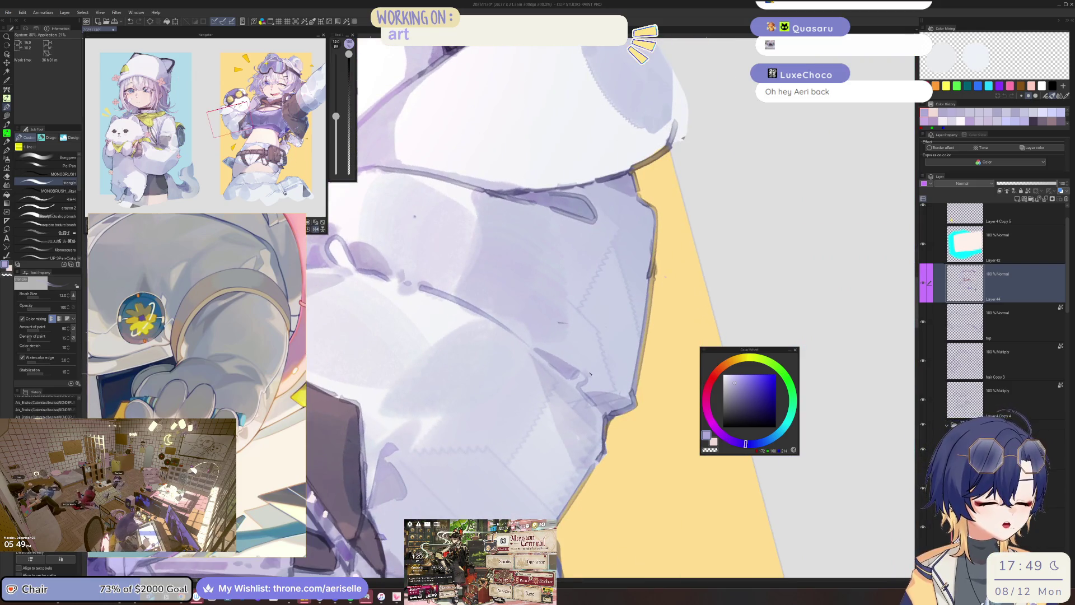
left_click_drag(596, 368, 593, 375)
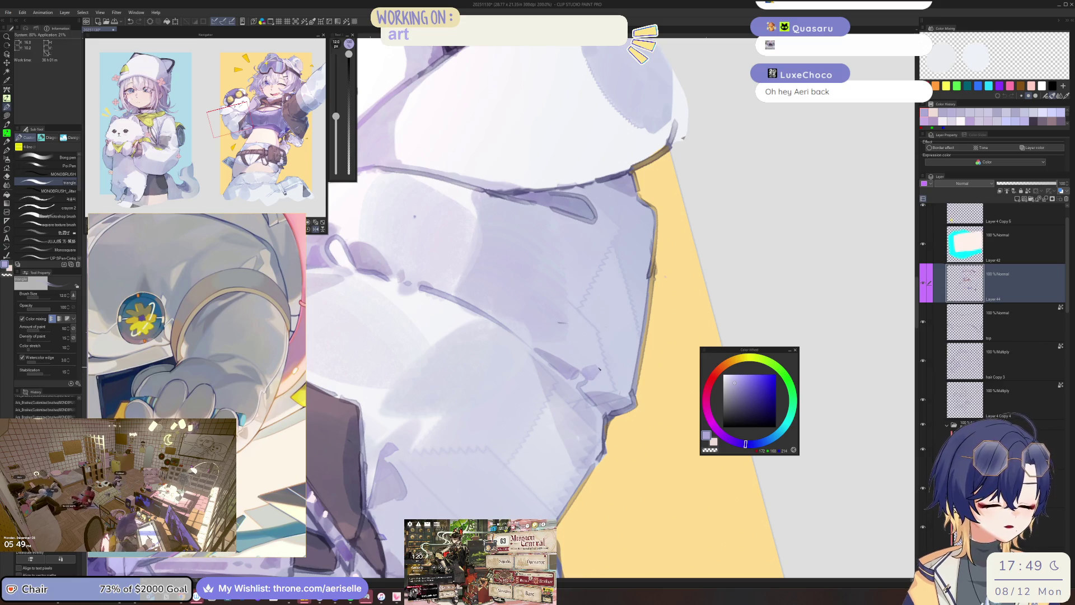
key("bracketleft")
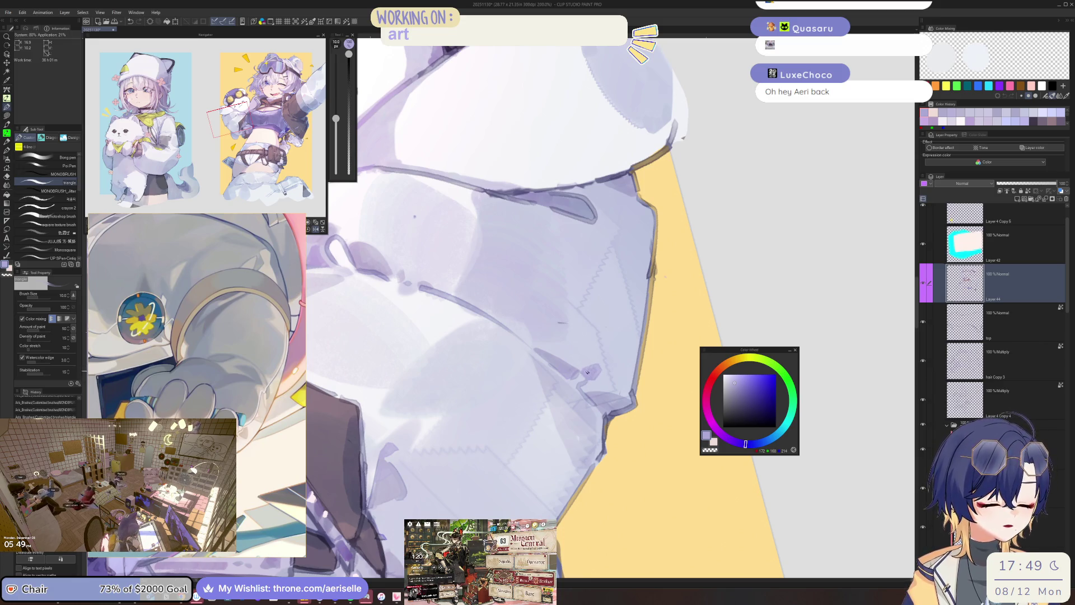
left_click_drag(258, 400, 594, 404)
scroll(596, 404, "up", 2)
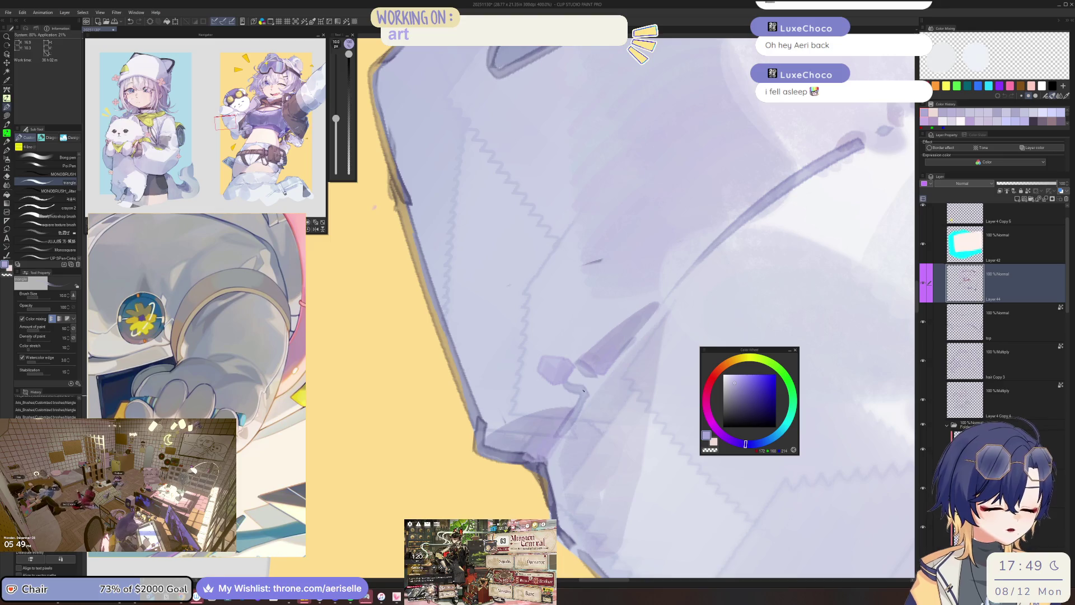
scroll(641, 346, "down", 3)
left_click_drag(511, 446, 521, 560)
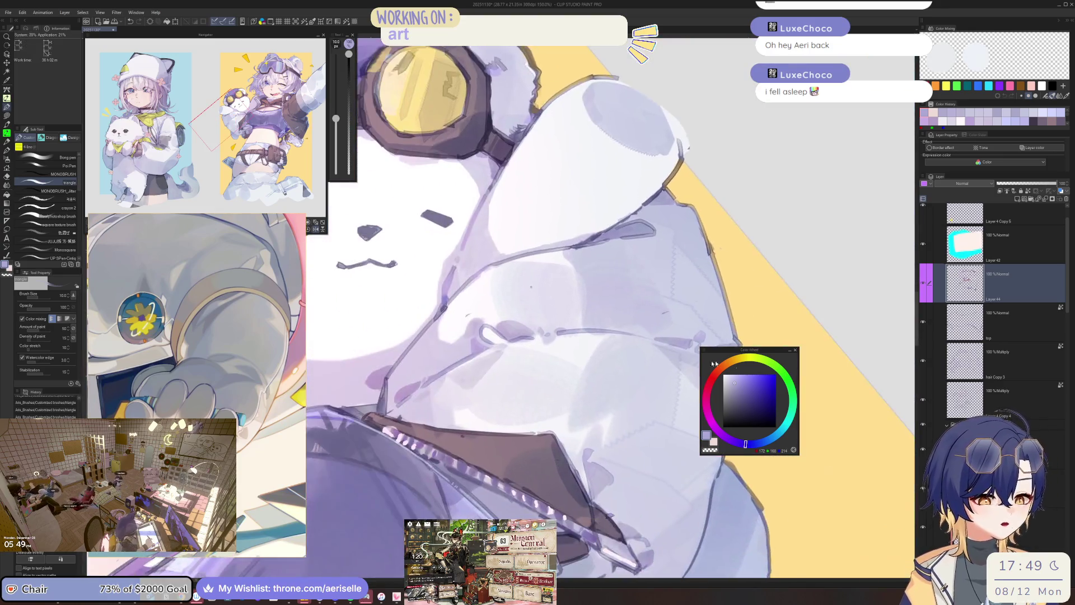
scroll(533, 382, "up", 1)
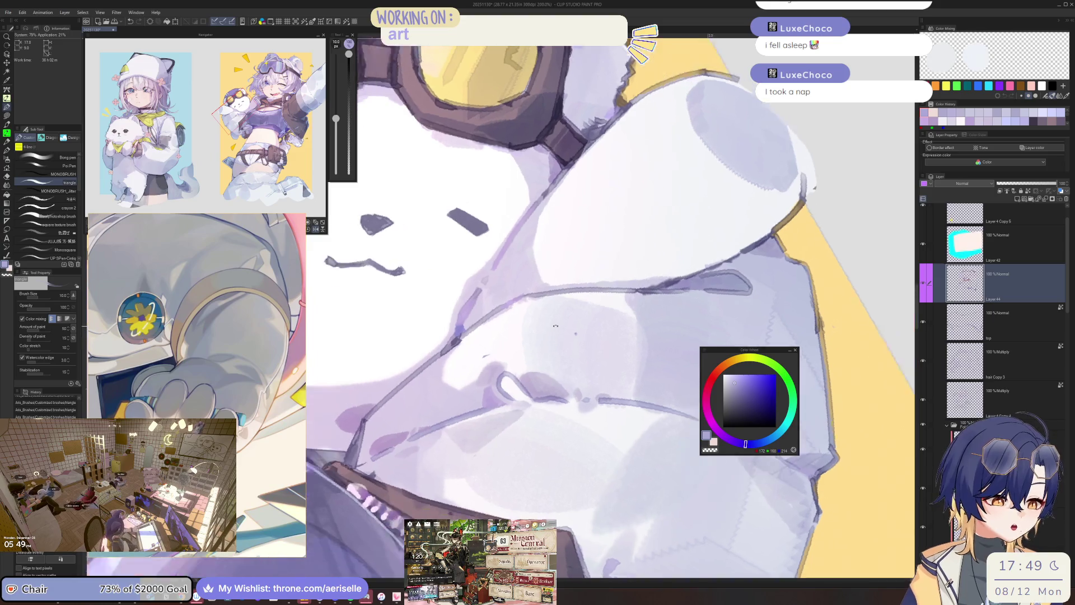
Pick a pale lavender for the bear and enlarge the brush to size 17.
left_click_drag(534, 382, 492, 374)
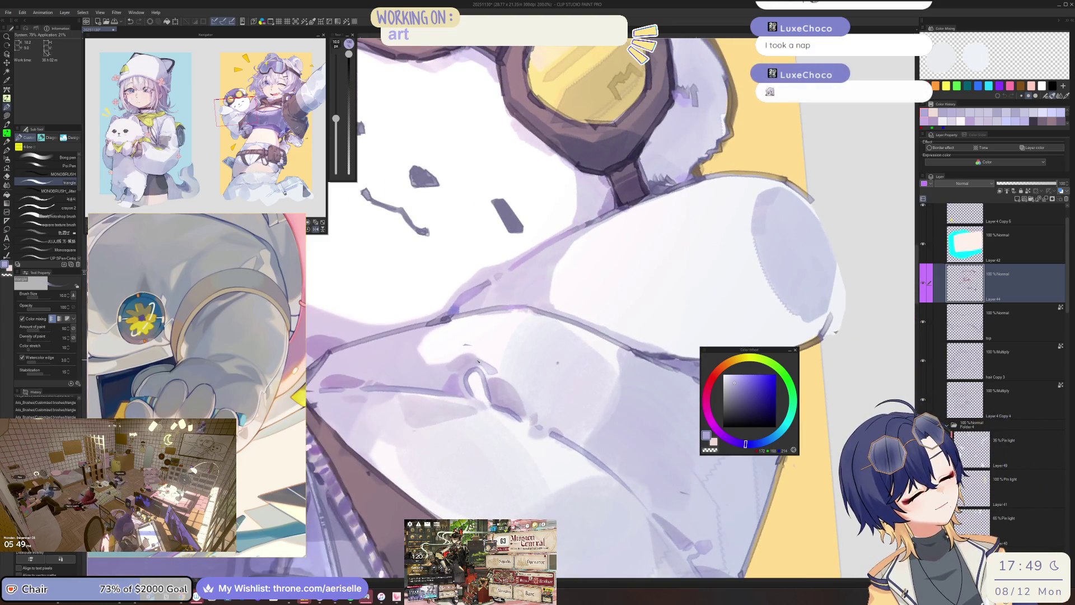
scroll(603, 391, "down", 3)
scroll(603, 391, "up", 4)
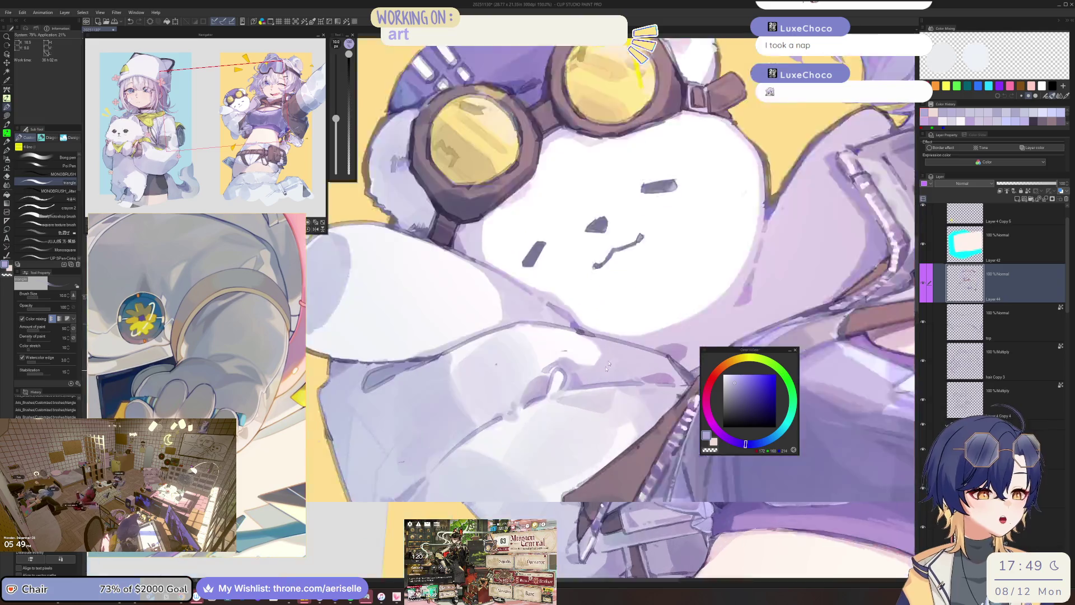
left_click(535, 361, "alt")
key("bracketright")
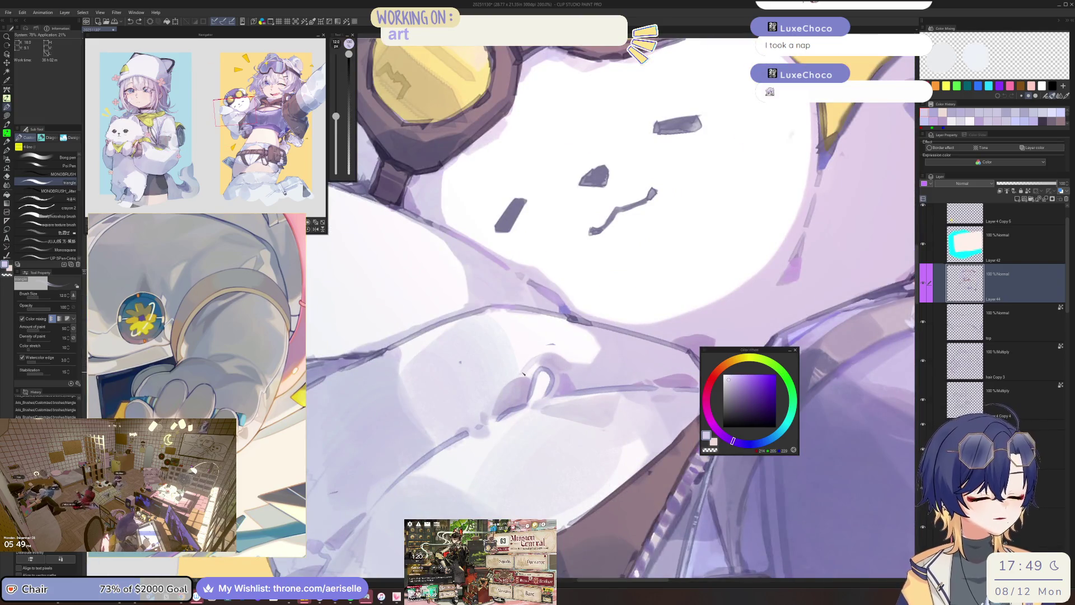
scroll(541, 361, "down", 1)
mouse_move(541, 361)
left_mouse_down()
mouse_move(578, 332)
mouse_move(560, 314)
mouse_move(582, 347)
mouse_move(563, 319)
left_mouse_up()
scroll(555, 309, "down", 1)
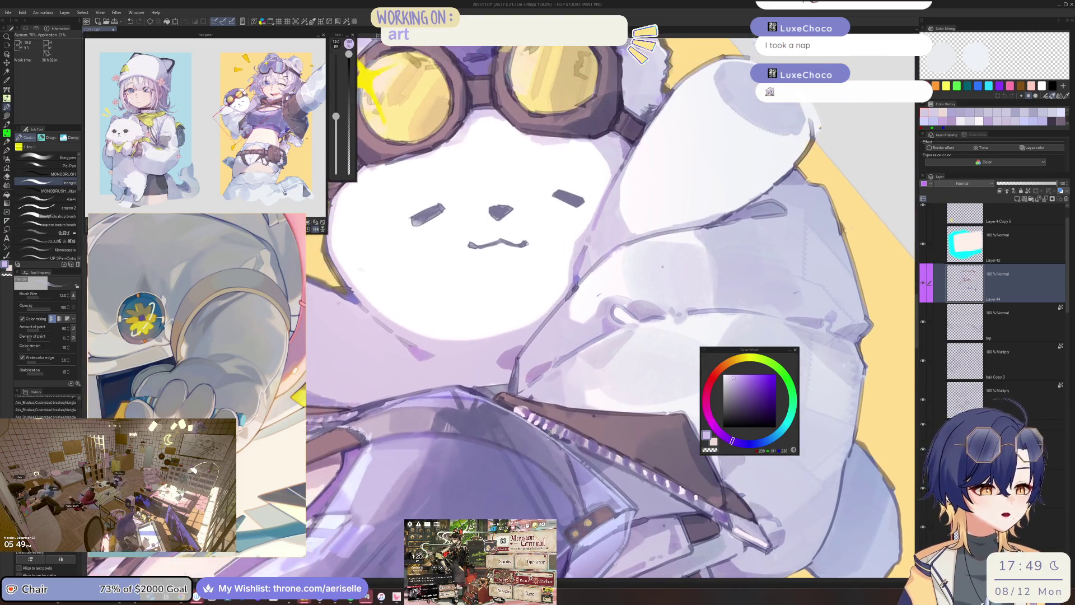
scroll(528, 393, "up", 2)
key("bracketright")
key("bracketright")
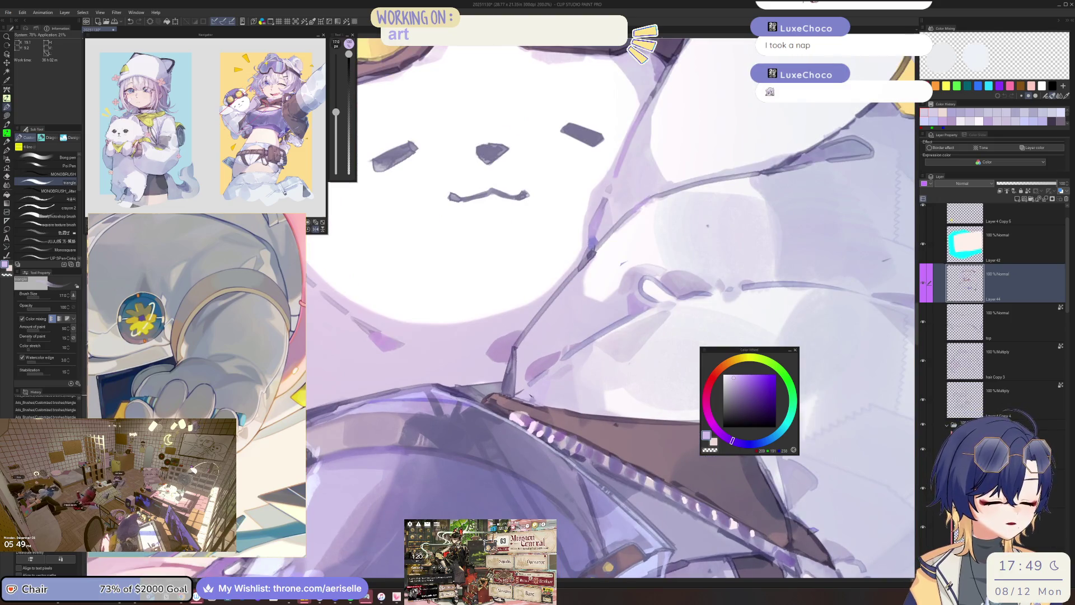
scroll(531, 396, "down", 4)
mouse_move(586, 327)
left_mouse_down()
mouse_move(552, 377)
mouse_move(524, 377)
mouse_move(512, 358)
left_mouse_up()
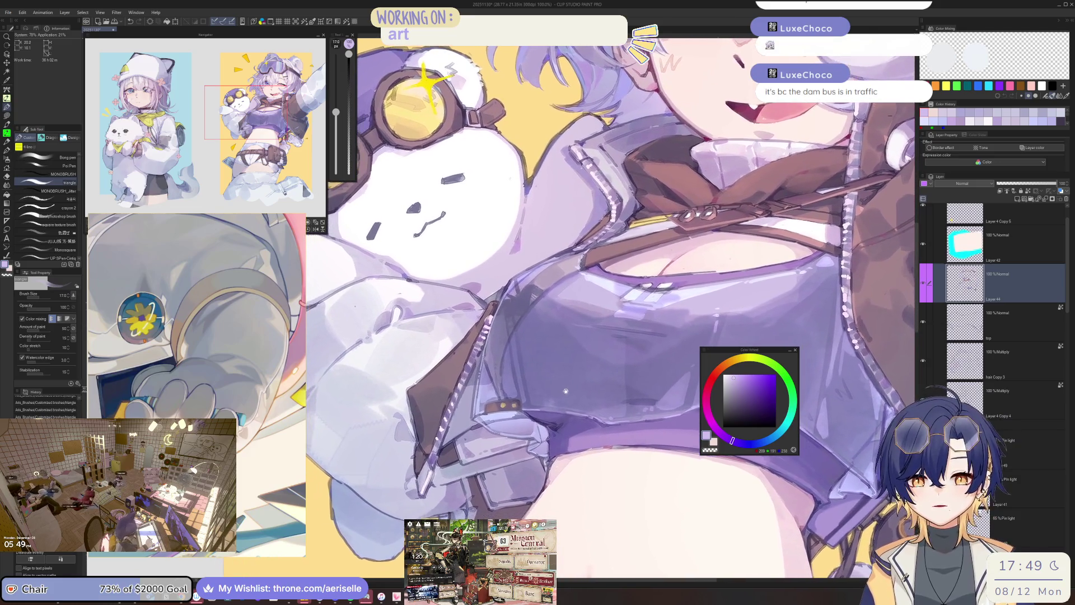
Sample a near-white highlight colour from the bear and zoom out to the whole figure.
mouse_move(565, 392)
left_mouse_down()
mouse_move(574, 387)
mouse_move(565, 399)
mouse_move(563, 385)
left_mouse_up()
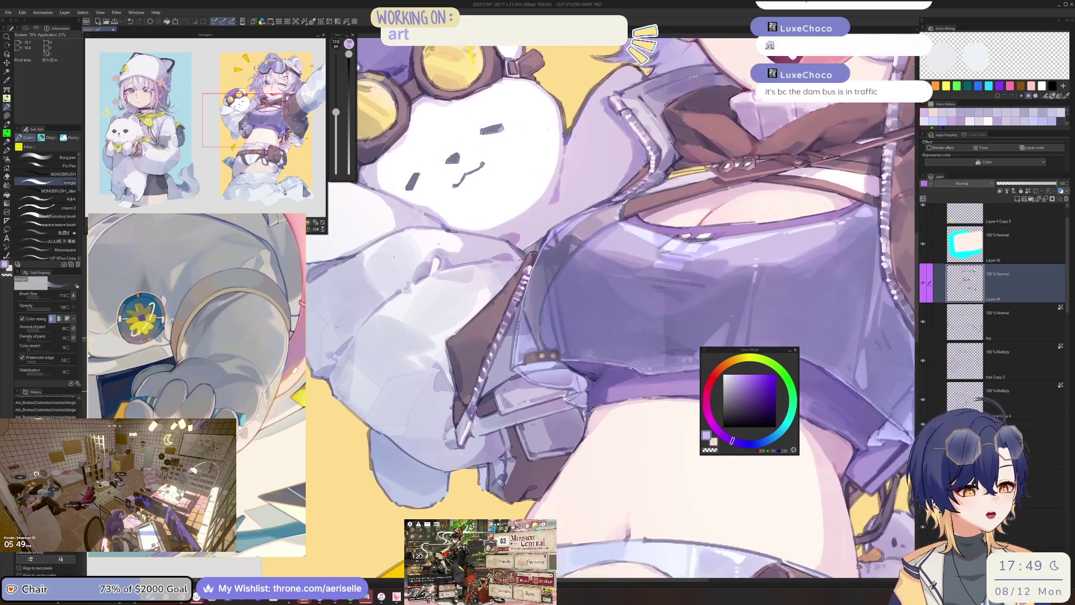
scroll(563, 385, "up", 1)
scroll(530, 384, "up", 1)
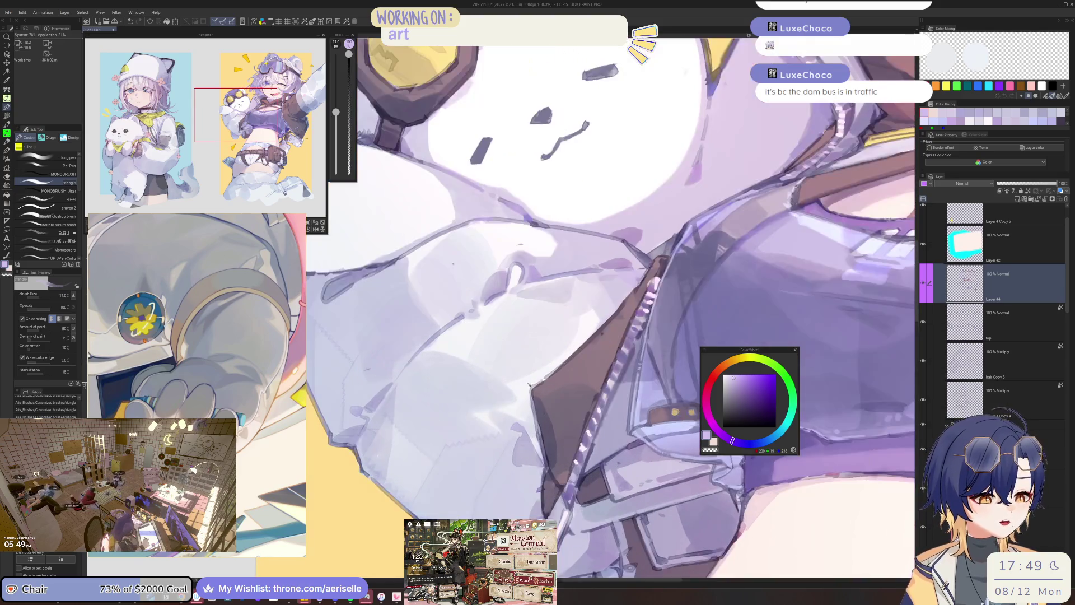
scroll(529, 384, "up", 4)
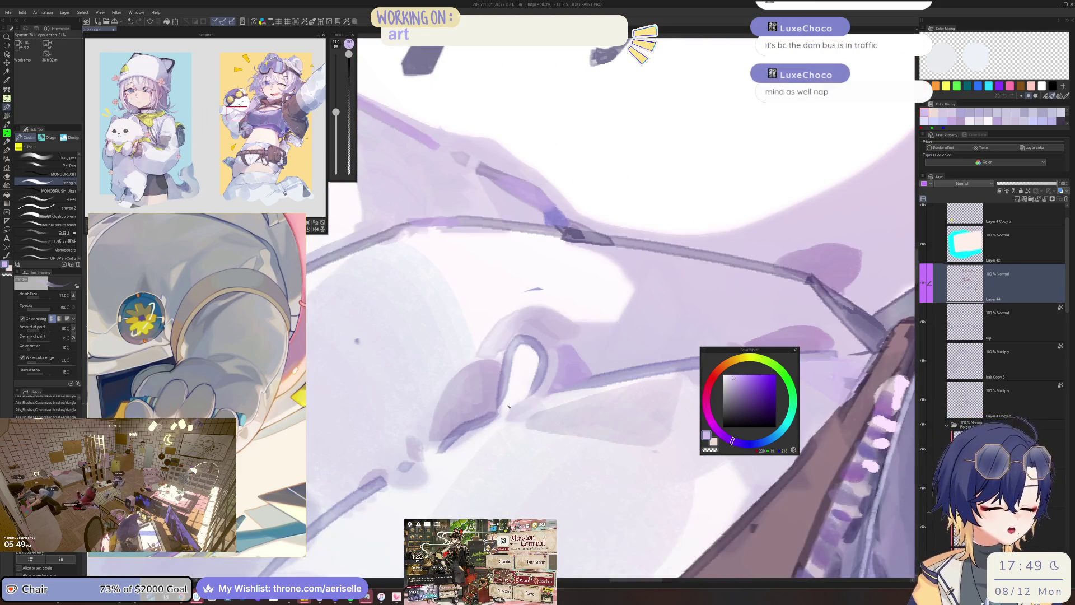
left_click(526, 394, "alt")
left_click(517, 393, "alt")
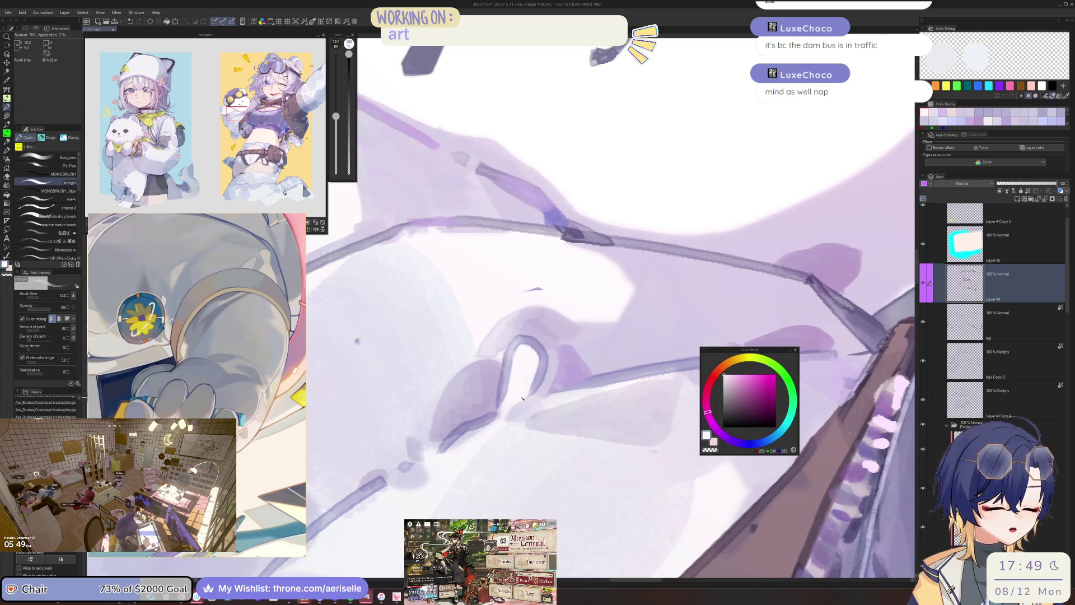
key("ctrl+0")
scroll(594, 381, "up", 3)
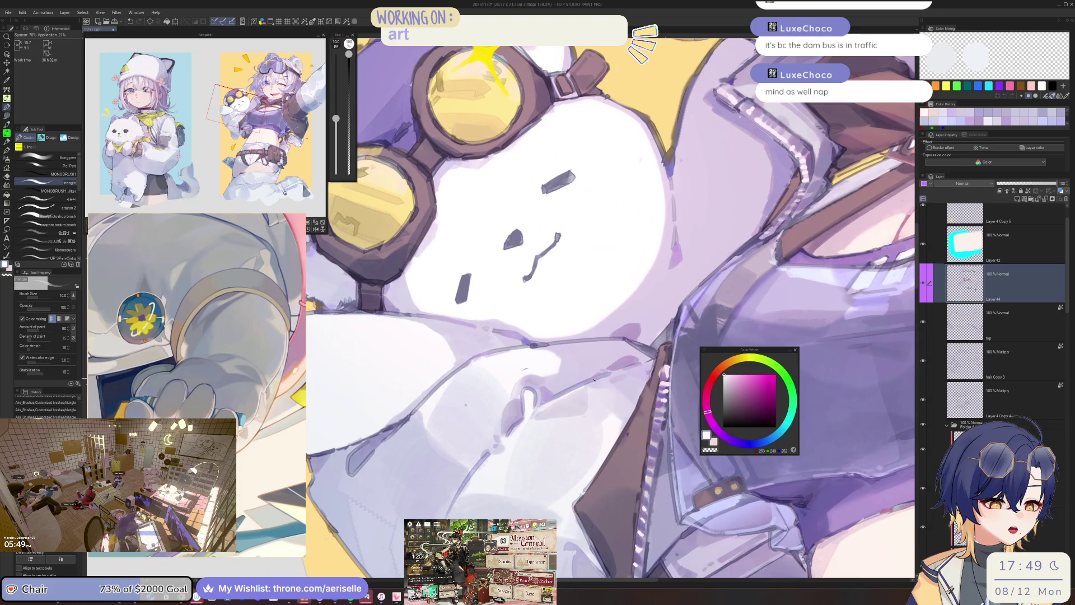
Sample a lavender from the bear, shift its hue toward blue-violet, and set brush size 12.
left_click(582, 383, "alt")
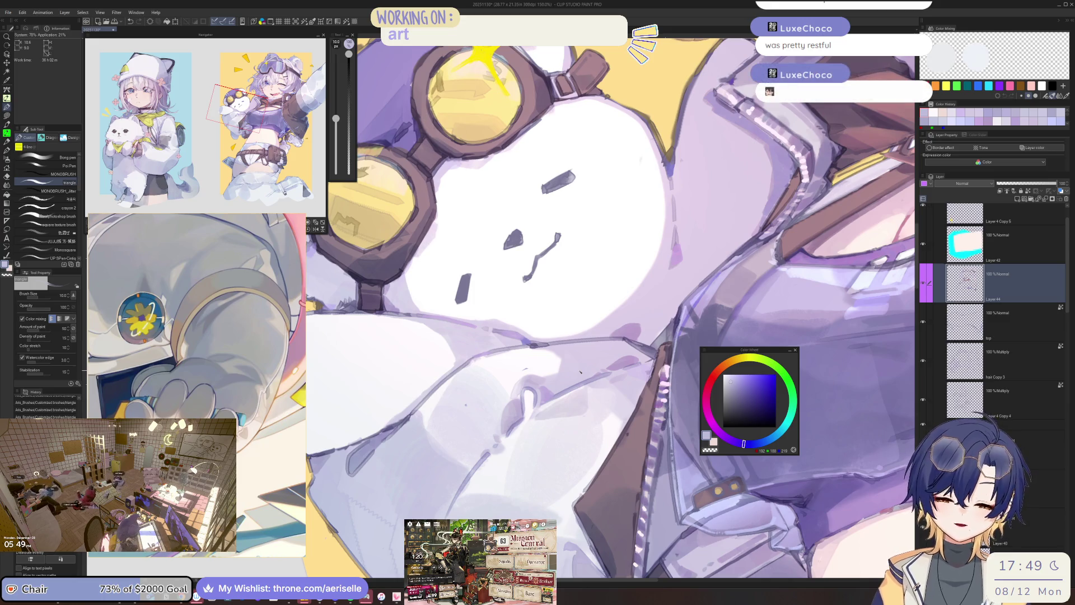
left_click(667, 340, "alt")
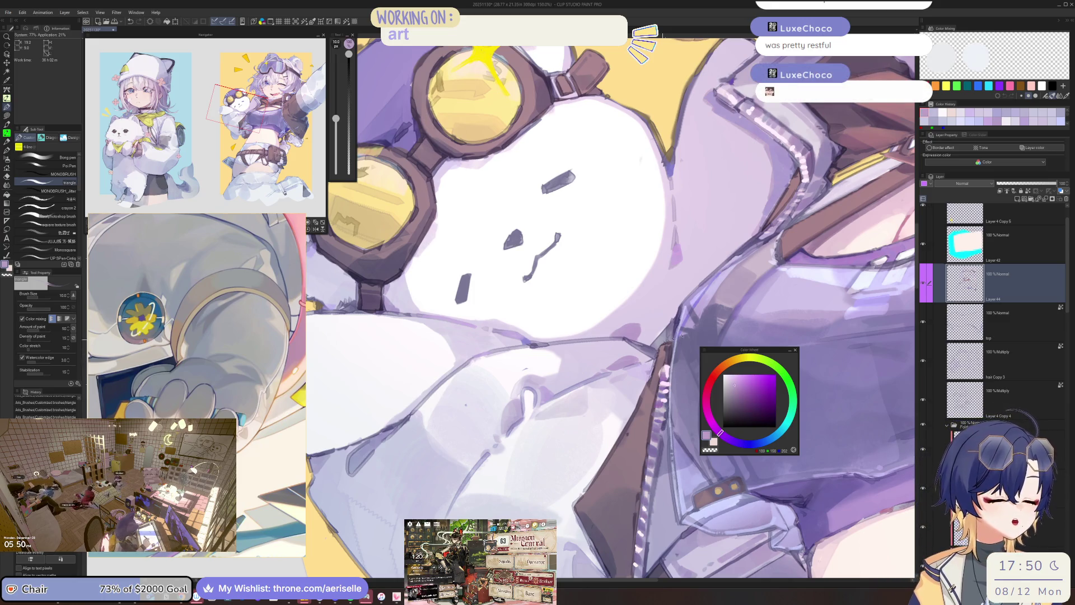
left_click_drag(721, 433, 735, 442)
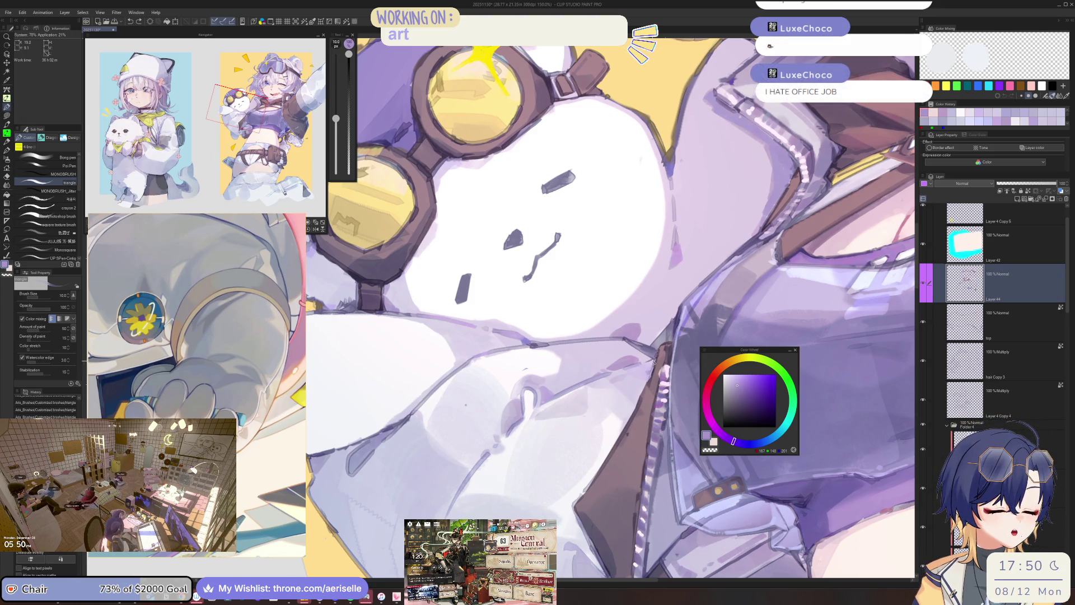
key("bracketright")
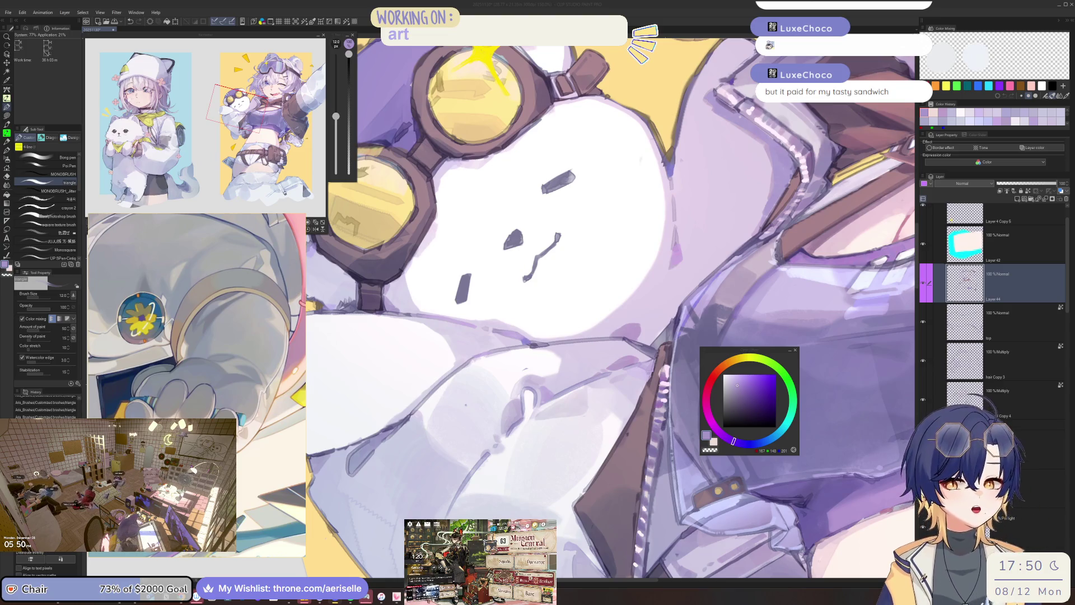
Bring both goggles and the bear's full face into view and pick a pale lavender.
left_click_drag(721, 353, 844, 353)
scroll(528, 422, "up", 1)
left_click(538, 414, "alt")
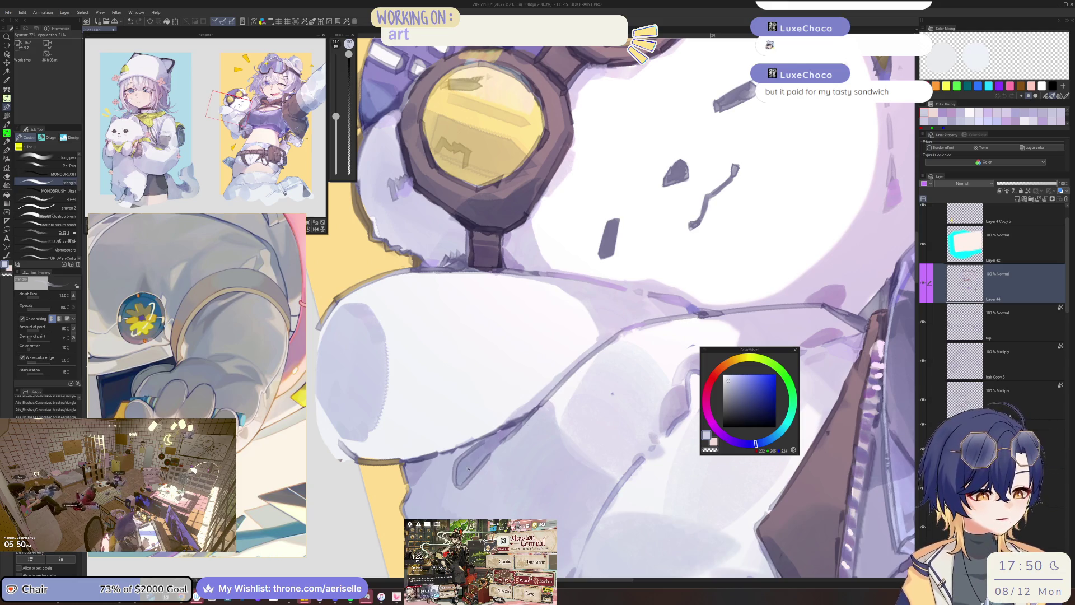
Pick a darker, bluer muted purple on the Color Wheel for shading.
left_click(491, 437, "alt")
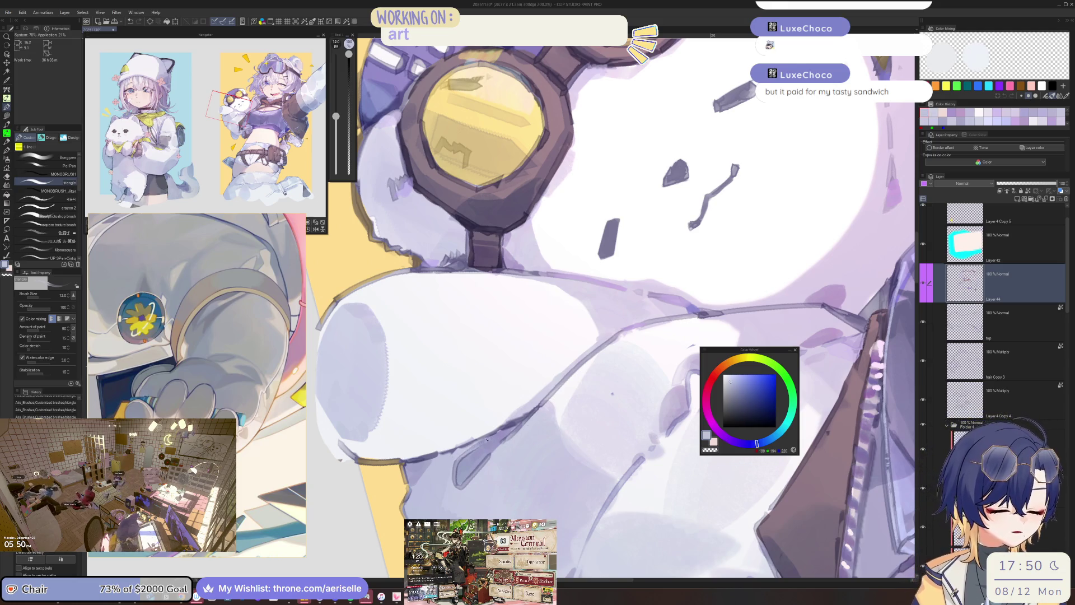
left_click_drag(567, 511, 510, 458)
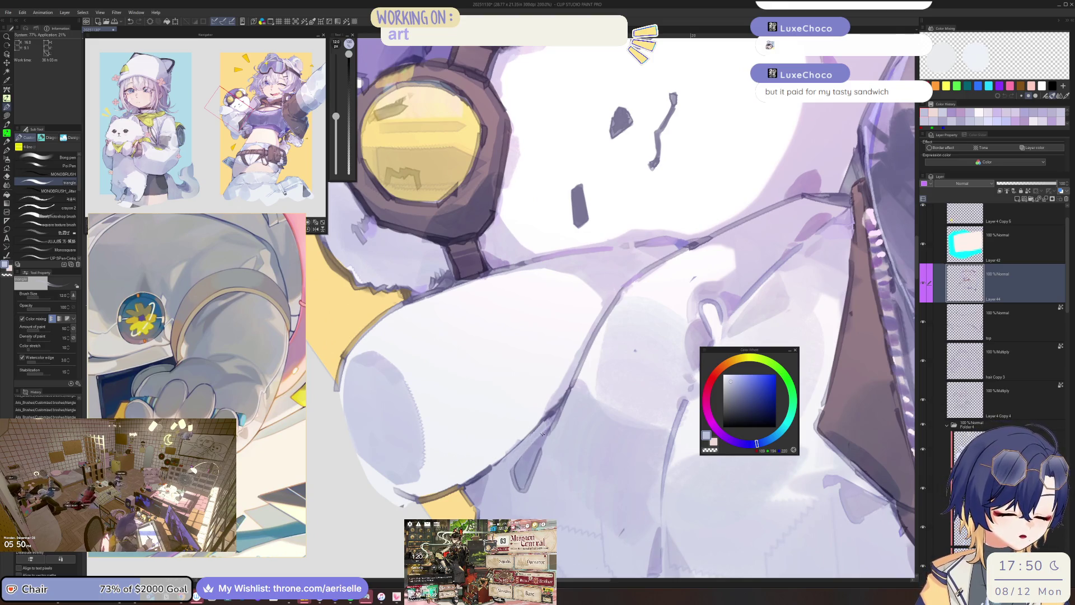
left_click(525, 459, "alt")
left_click(523, 475, "alt")
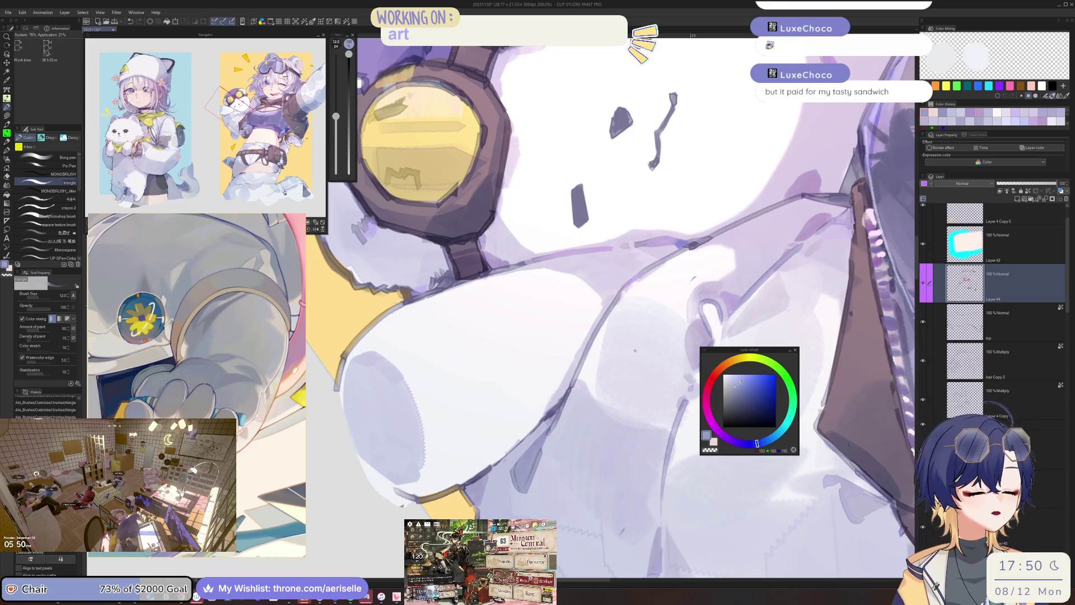
left_click(741, 381, "alt")
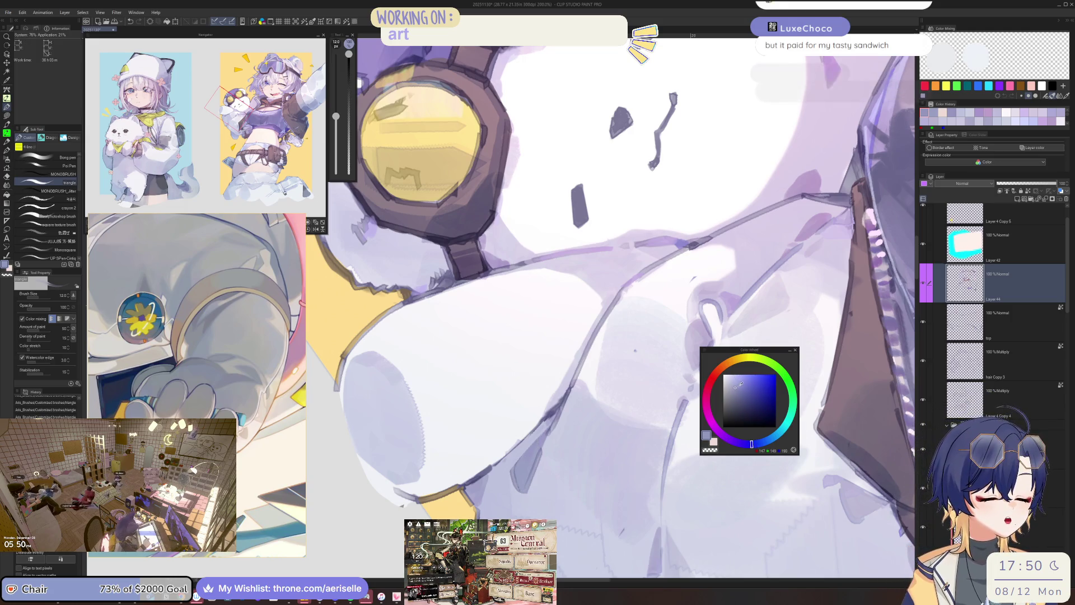
left_click(714, 382, "alt")
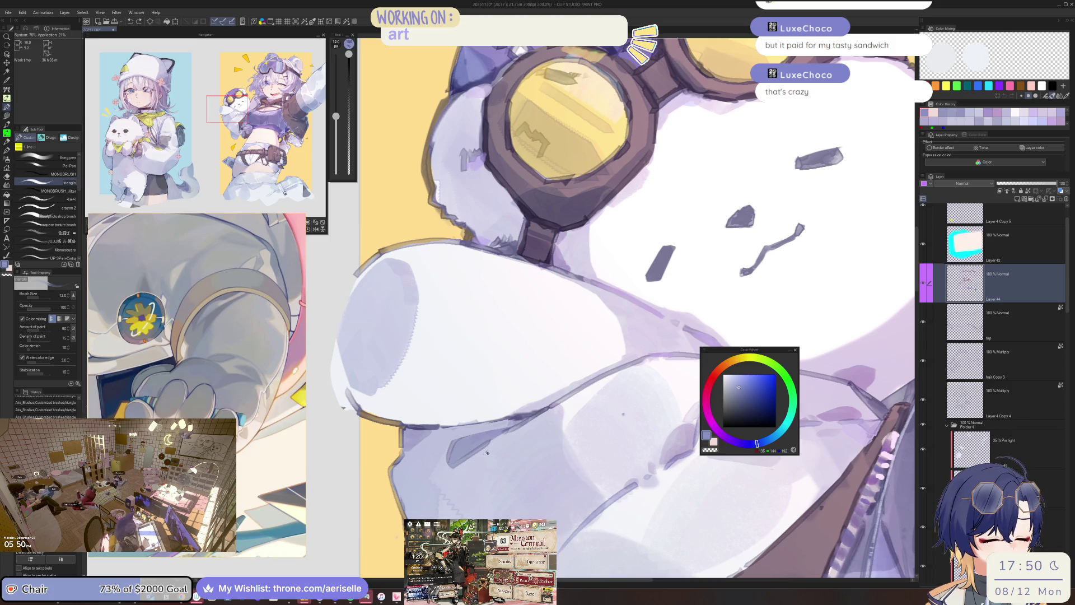
At brush size 17, paint a muted purple shading stroke just below the bear's arm.
key("bracketright")
key("bracketright")
left_click(510, 446, "alt")
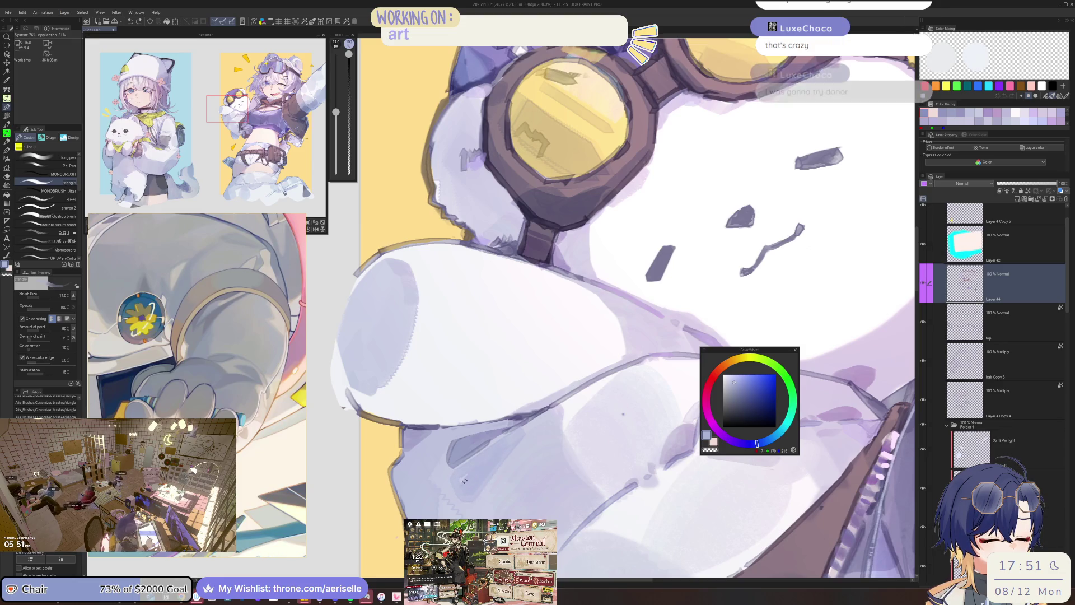
scroll(562, 437, "down", 4)
scroll(461, 443, "up", 5)
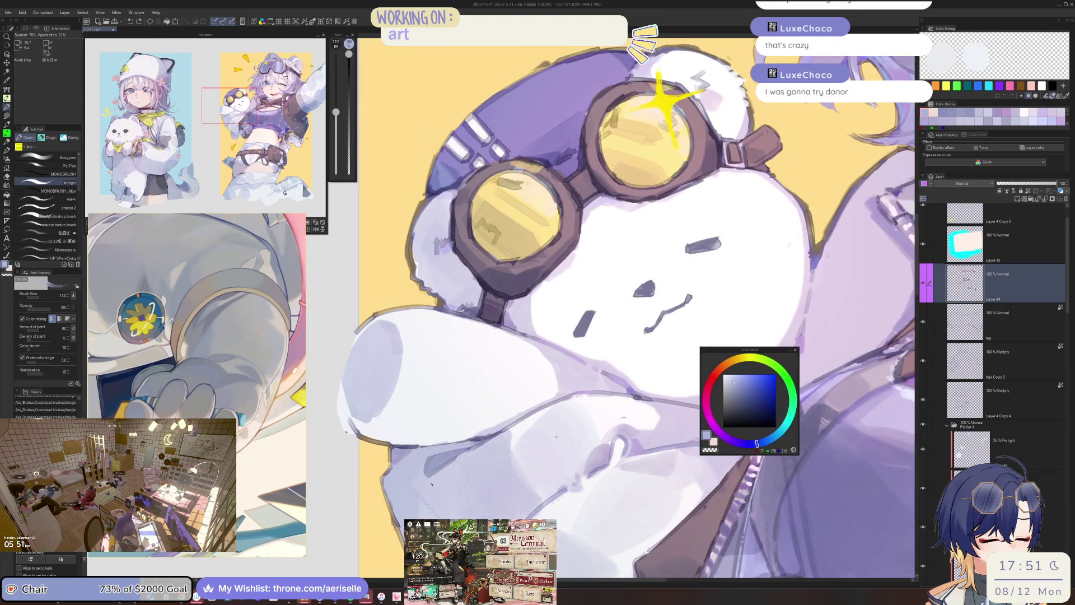
left_click_drag(433, 495, 447, 477)
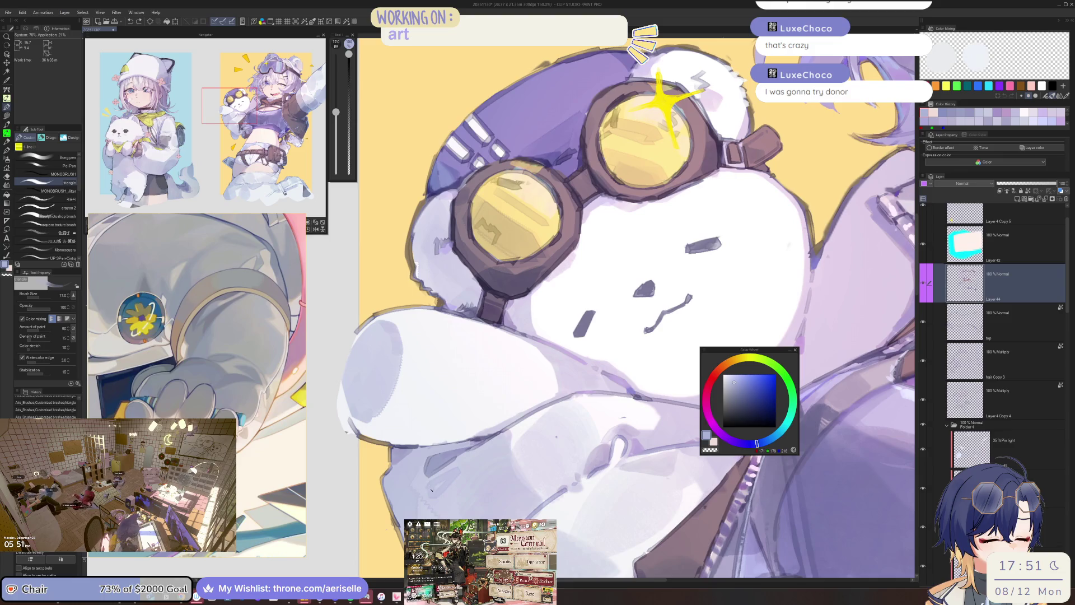
key("h")
scroll(641, 384, "down", 3)
With a size-20 brush, paint a warm near-white stroke over the bear's raised arm.
scroll(653, 437, "up", 2)
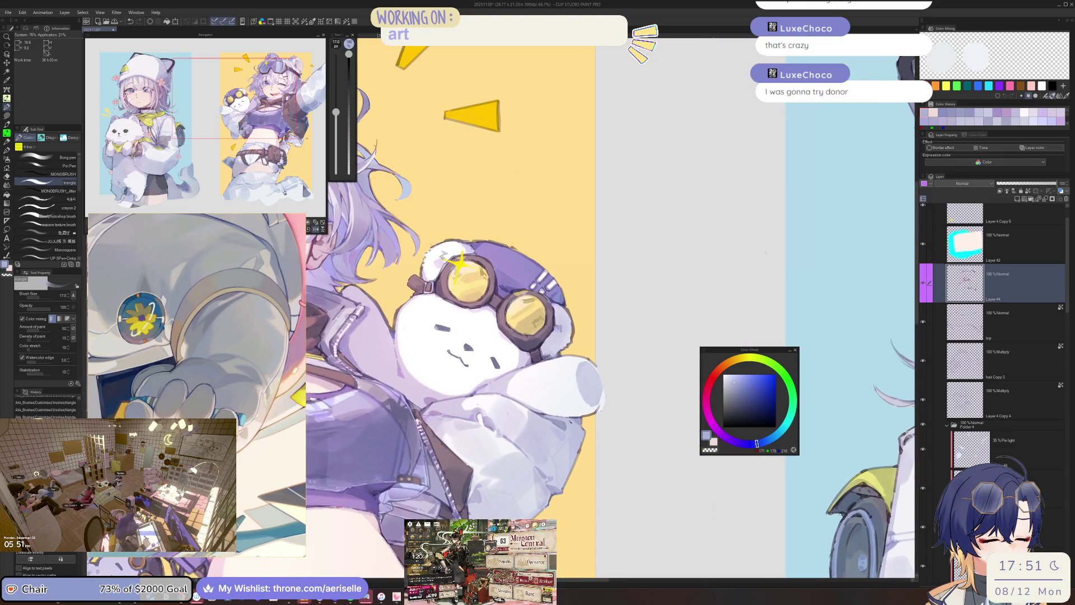
left_click_drag(545, 416, 546, 416)
scroll(545, 416, "up", 3)
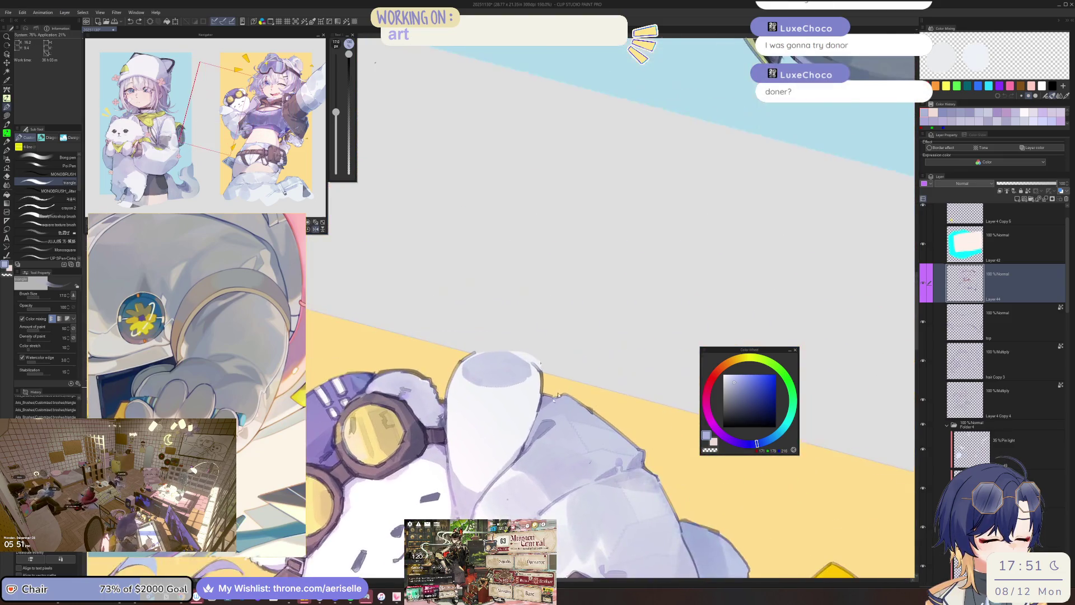
key("bracketleft")
key("bracketleft")
key("bracketright")
key("bracketright")
key("bracketright")
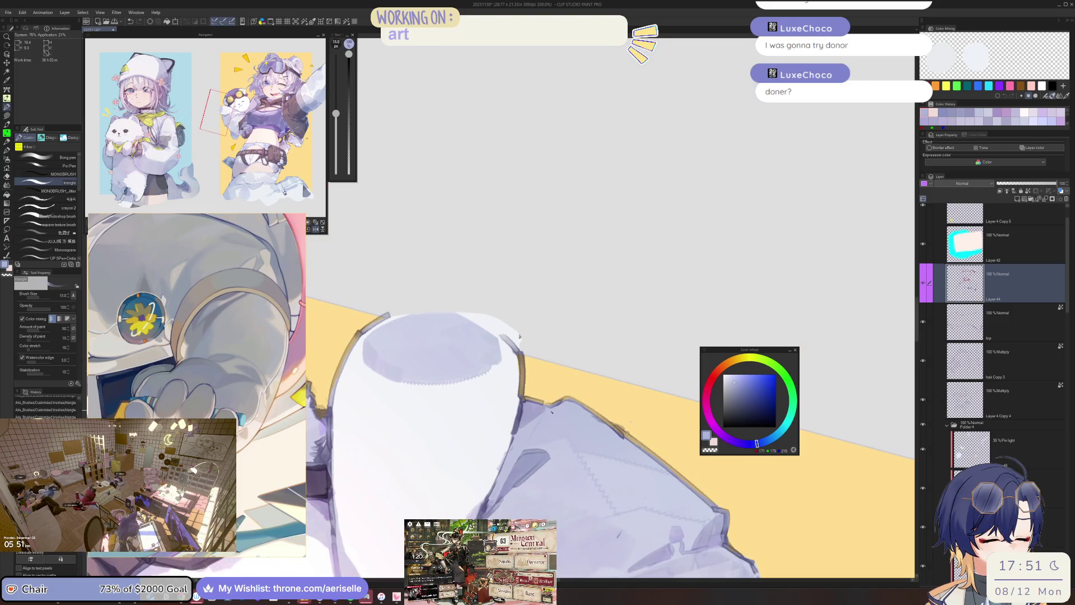
left_click_drag(565, 406, 664, 414)
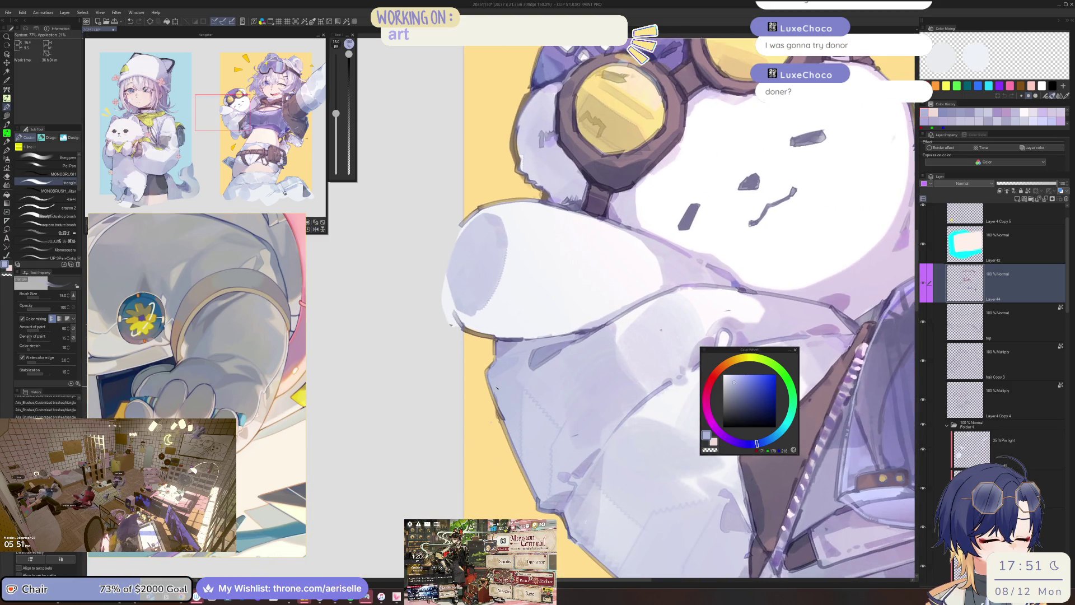
key("bracketright")
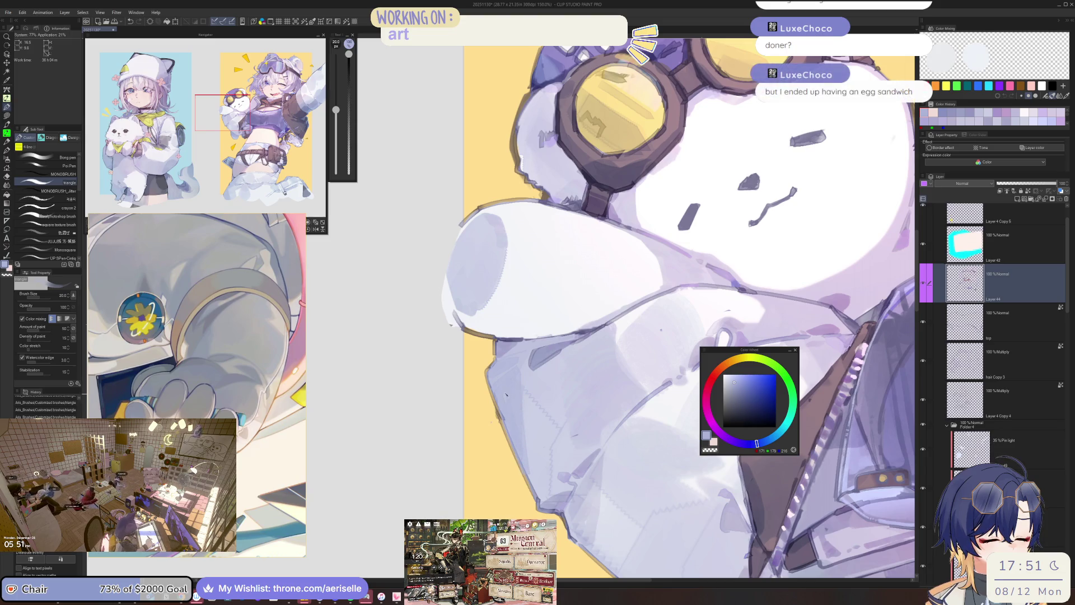
key("ctrl+minus")
key("ctrl+minus")
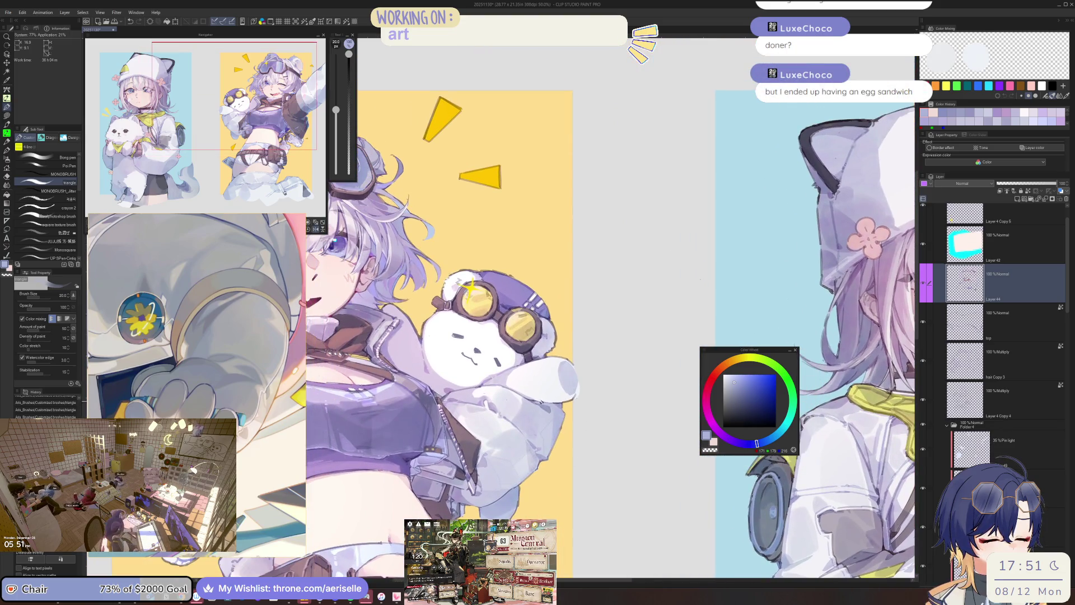
key("ctrl+plus")
key("ctrl+plus")
key("ctrl+plus")
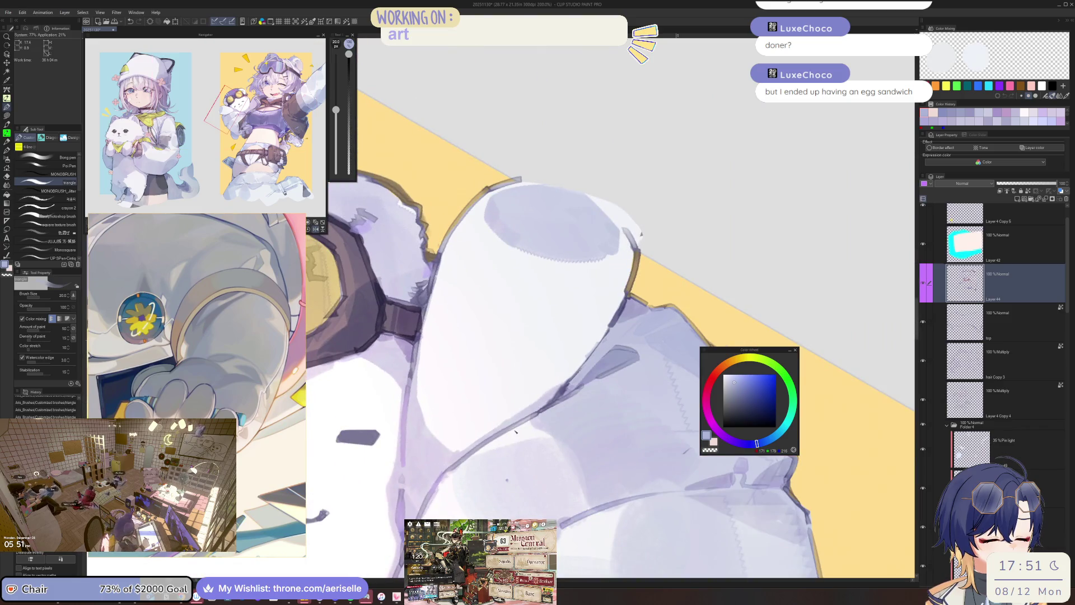
left_click(536, 413, "alt")
left_click(732, 362)
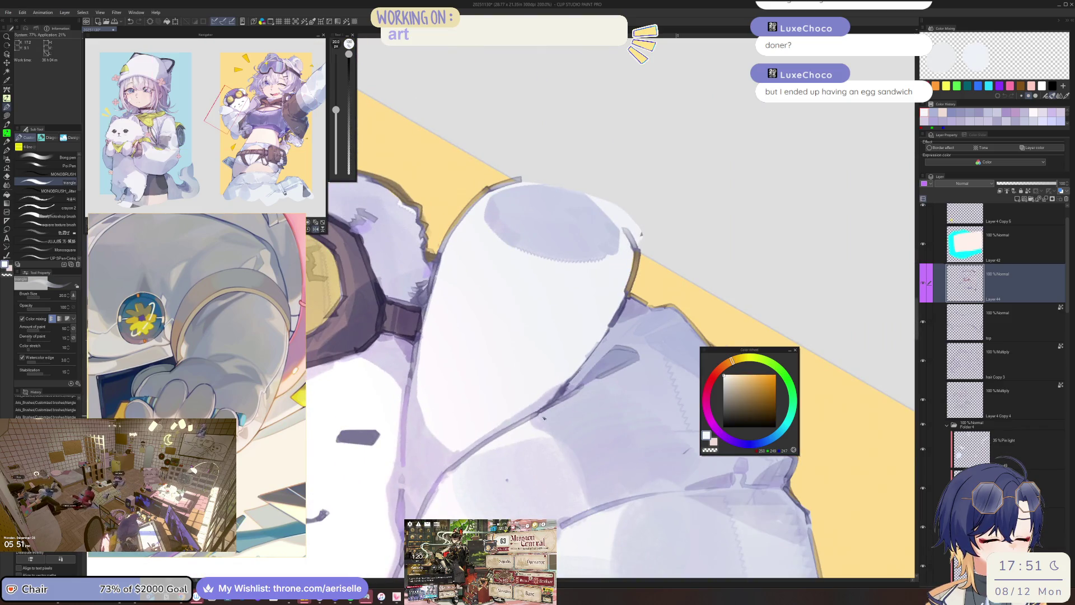
left_click_drag(546, 417, 629, 372)
Zoom out to review the girl and bear, then save the illustration with Ctrl+S.
key("ctrl+minus")
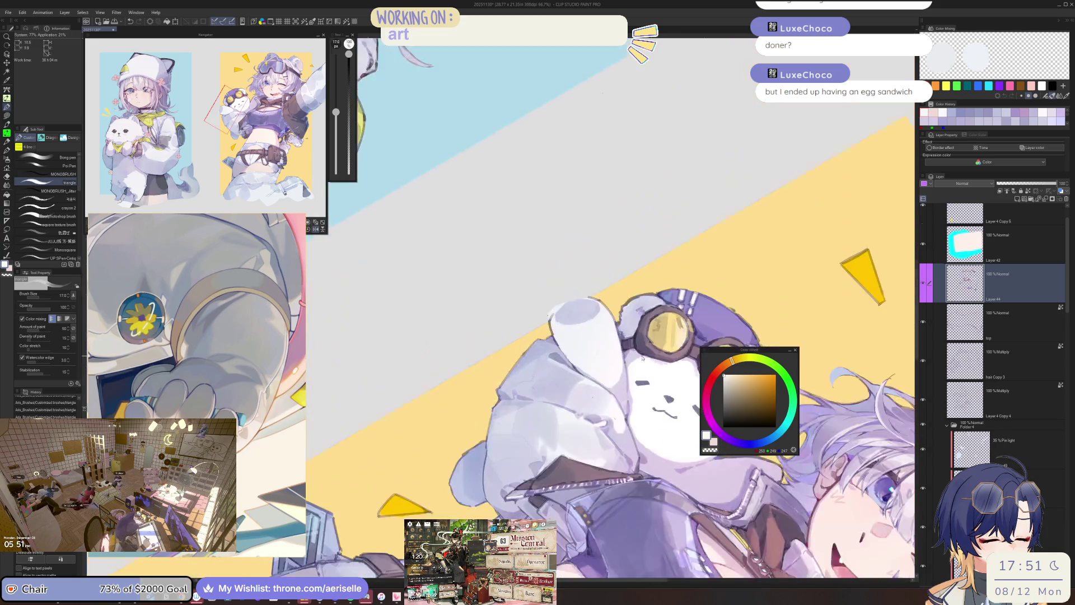
key("ctrl+minus")
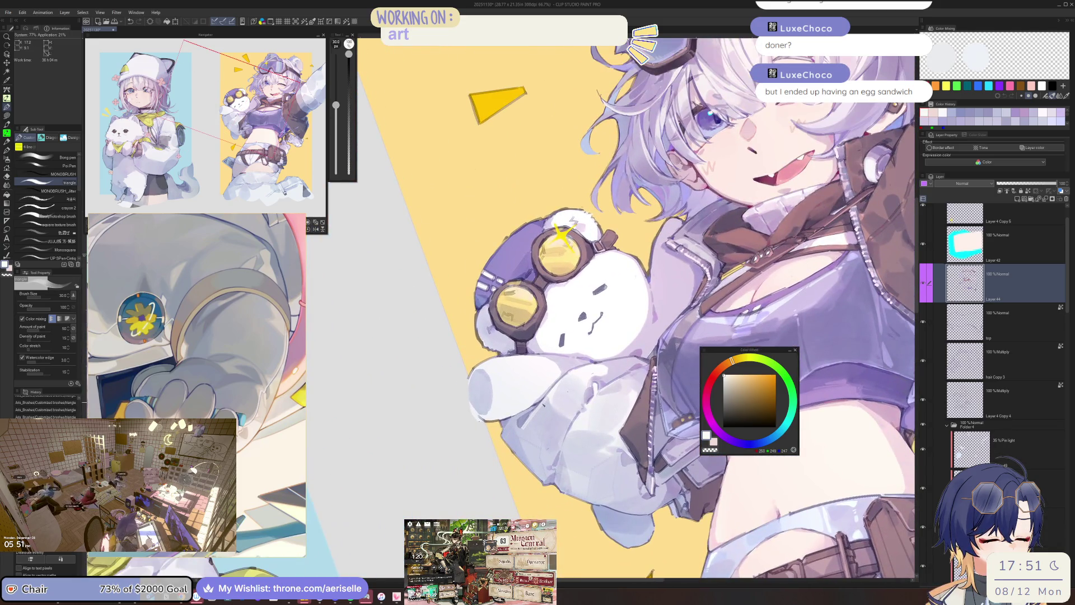
scroll(569, 410, "up", 5)
mouse_move(569, 411)
left_mouse_down()
mouse_move(593, 314)
mouse_move(678, 417)
left_mouse_up()
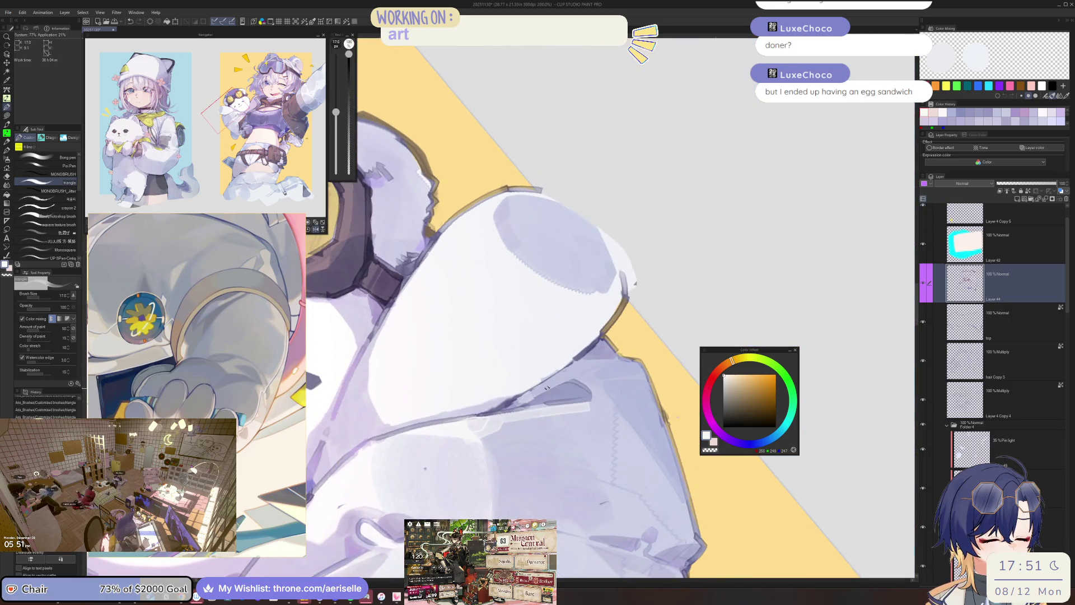
key("ctrl+minus")
key("ctrl+minus")
key("ctrl+minus")
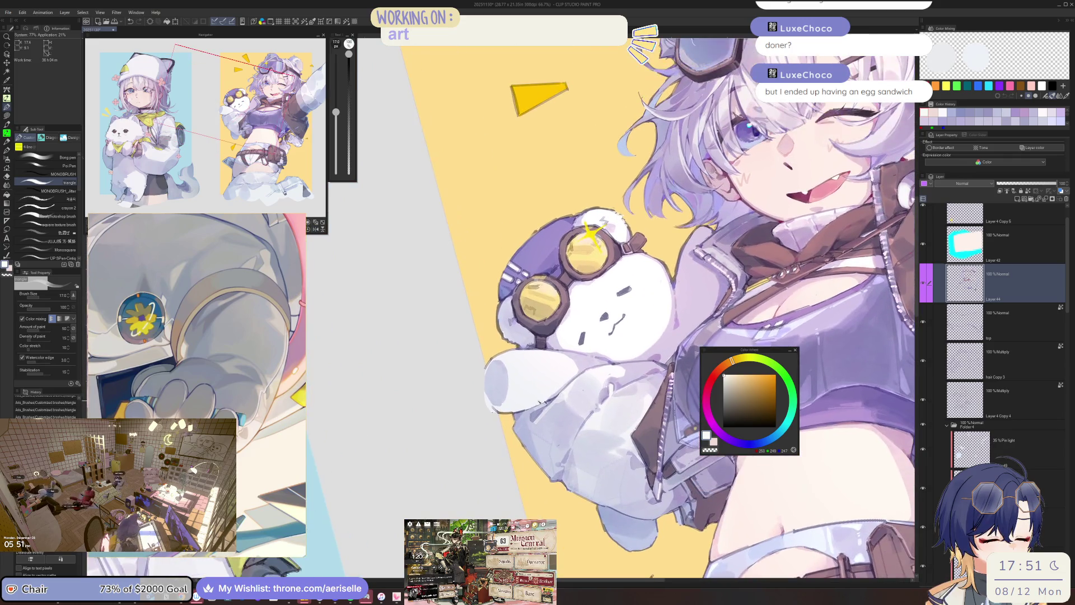
scroll(512, 411, "up", 4)
key("ctrl+s")
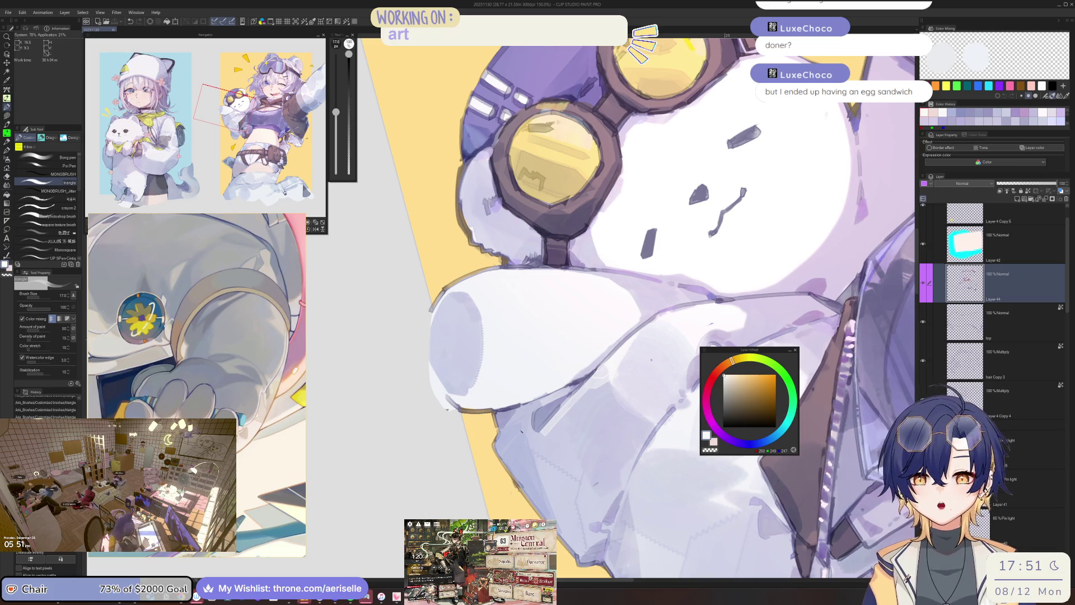
Eyedrop the bear's pale bluish white and paint size-15 strokes along the arm's lower-left edge.
mouse_move(521, 432)
left_mouse_down()
mouse_move(572, 415)
mouse_move(584, 472)
left_mouse_up()
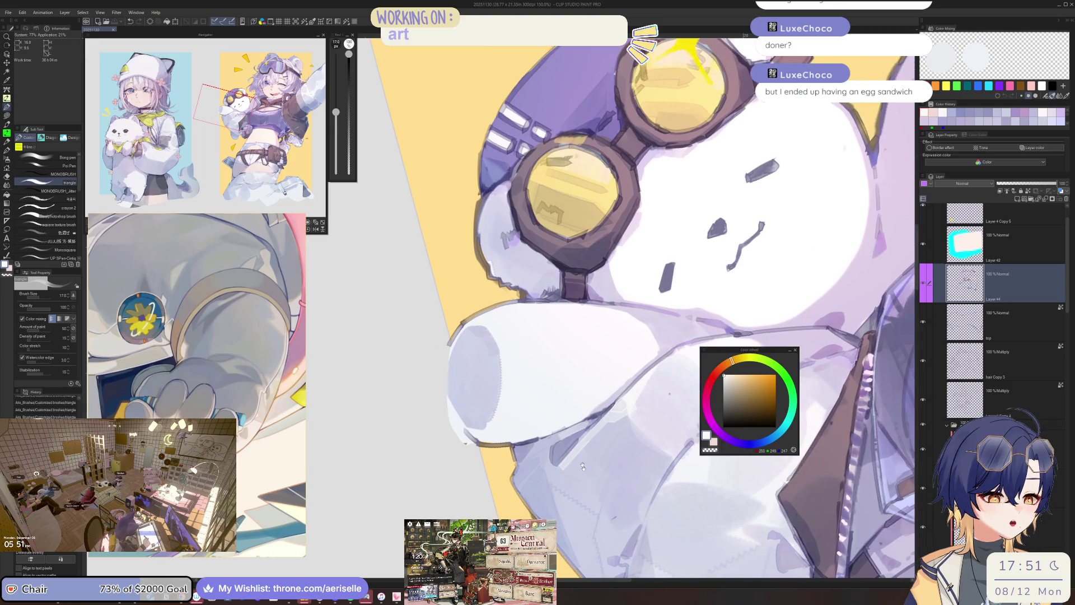
left_click(567, 448, "alt")
key("bracketleft")
left_click_drag(453, 344, 451, 399)
left_click_drag(451, 350, 452, 409)
left_click_drag(452, 368, 466, 428)
left_click_drag(453, 364, 449, 407)
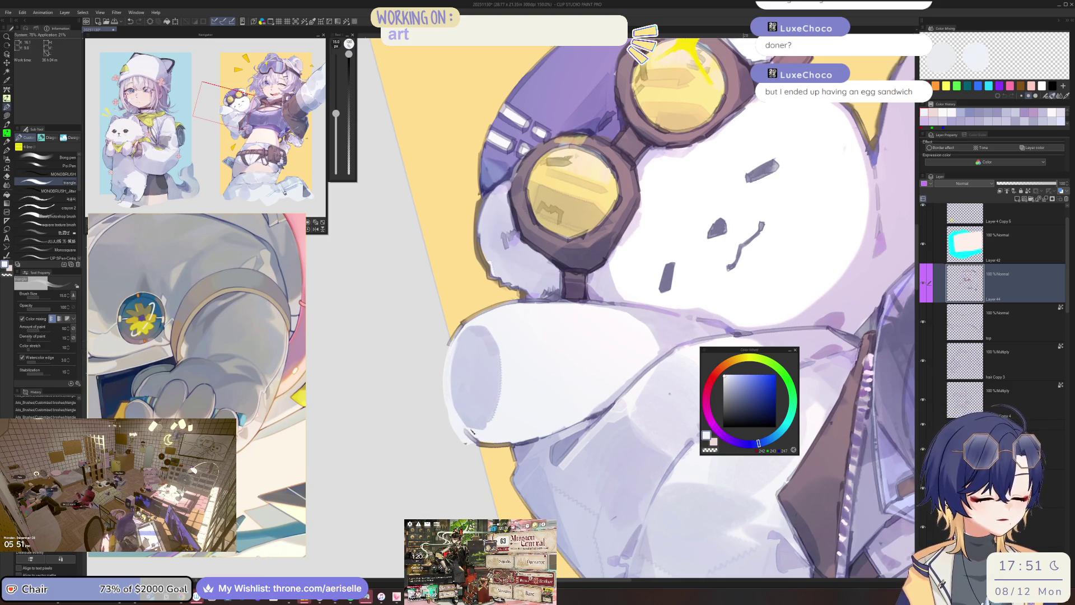
scroll(470, 431, "down", 4)
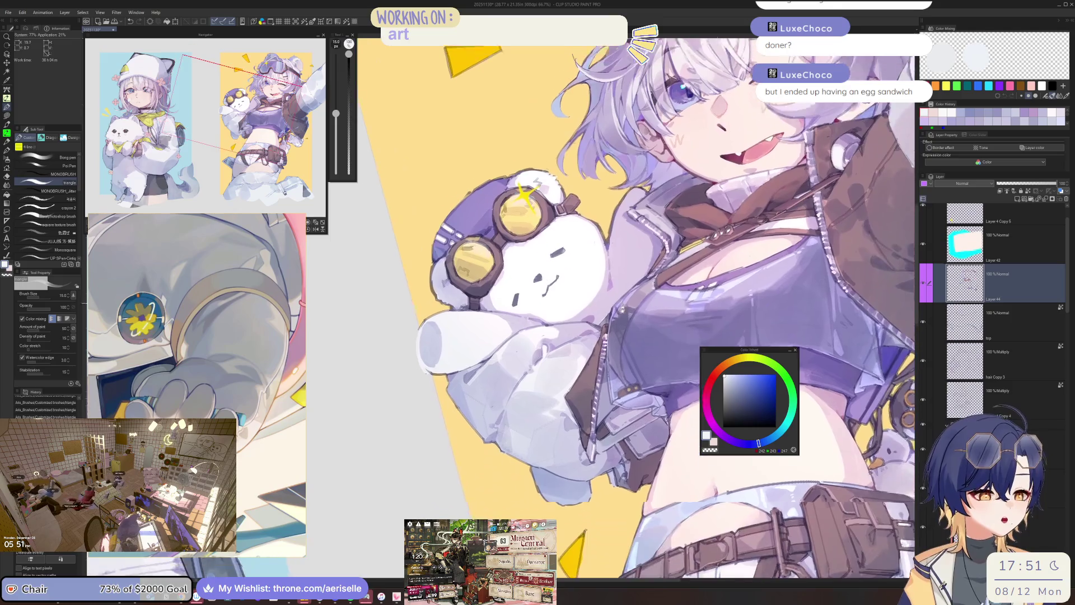
scroll(622, 305, "up", 5)
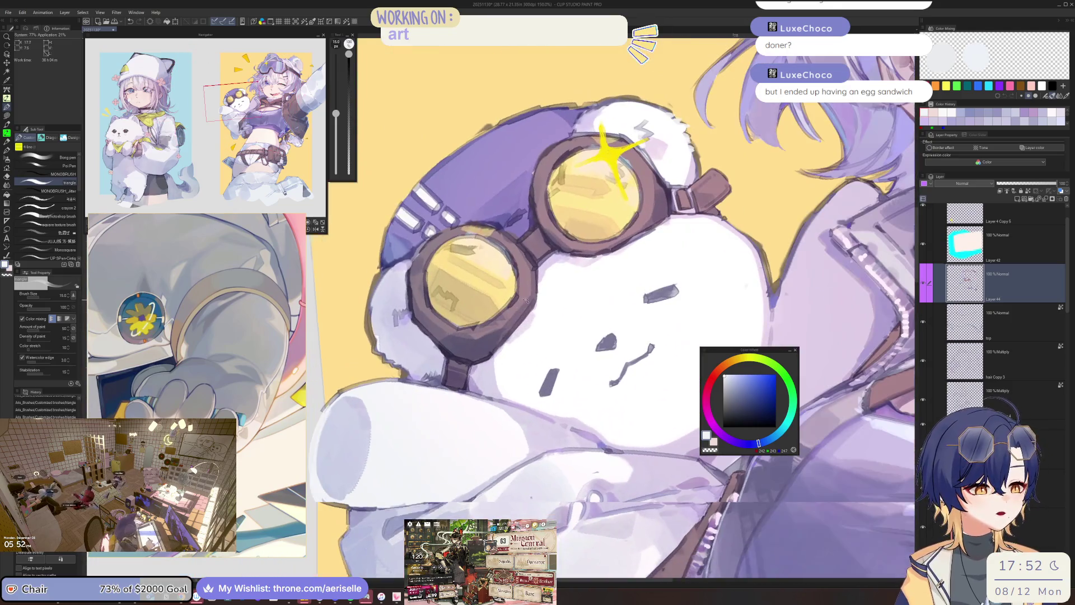
left_click(524, 291, "alt")
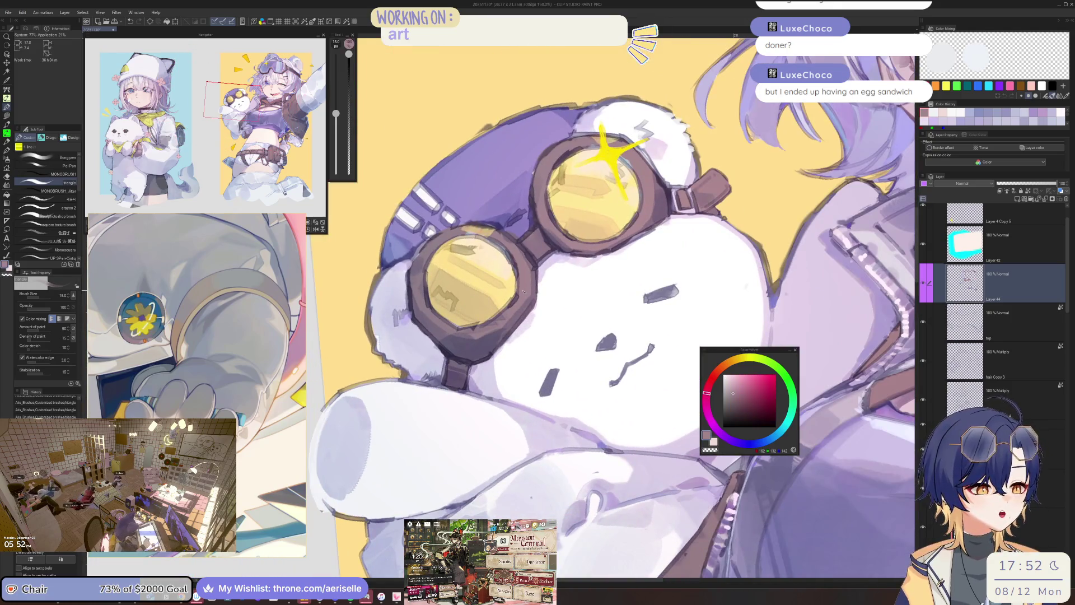
Choose a light pink on the Color Wheel and rotate the view so the goggles sit level.
left_click(712, 378)
left_click(735, 382)
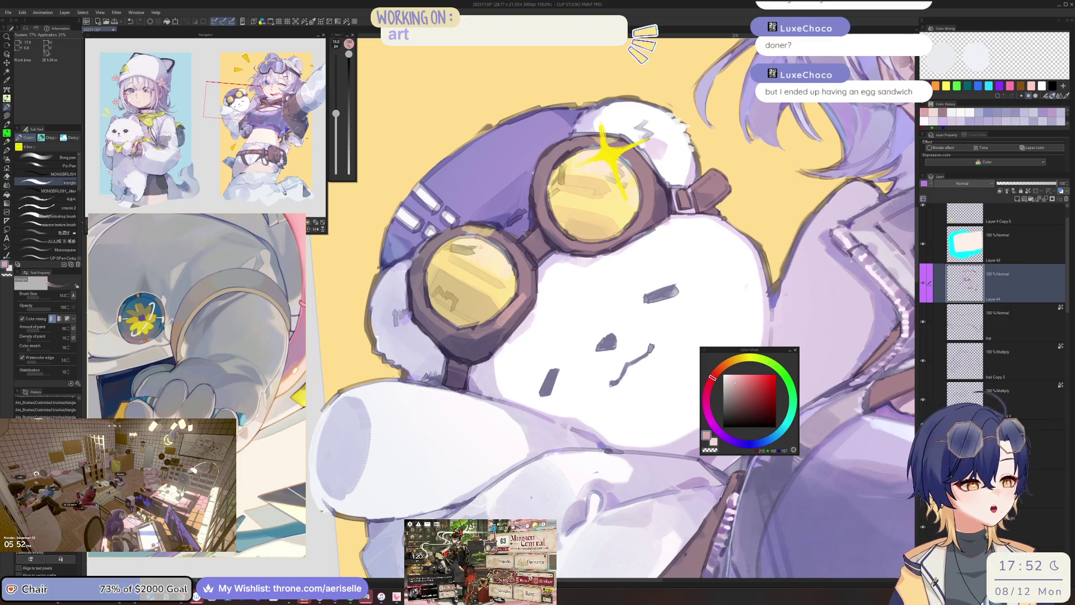
key("bracketright")
key("bracketright")
left_click_drag(524, 265, 469, 274)
Set the brush size to 12 and zoom out to show the whole character.
key("bracketleft")
scroll(471, 300, "down", 4)
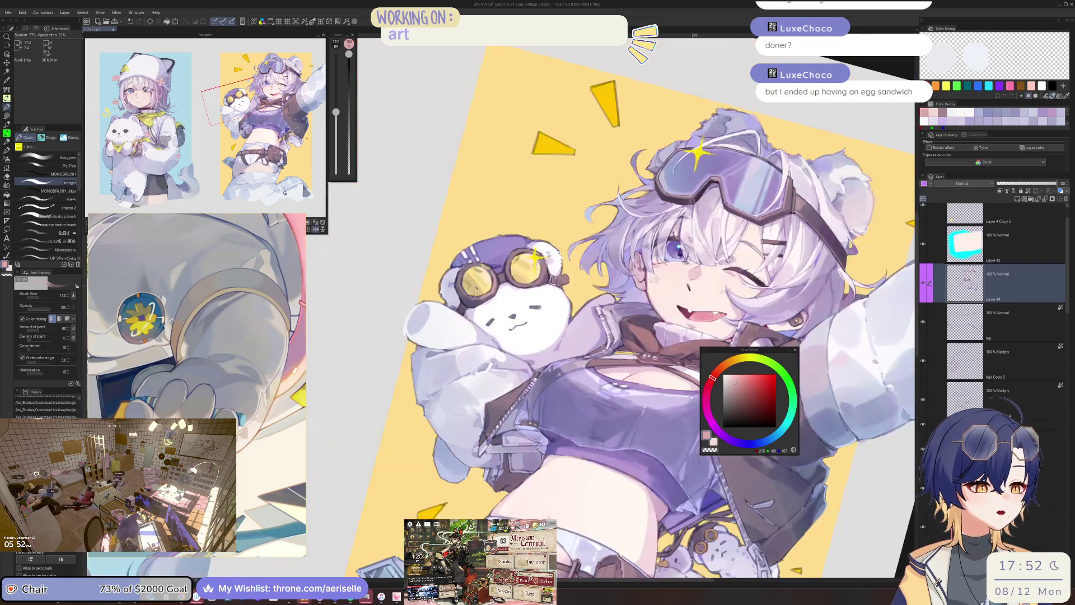
scroll(541, 263, "up", 3)
key("bracketright")
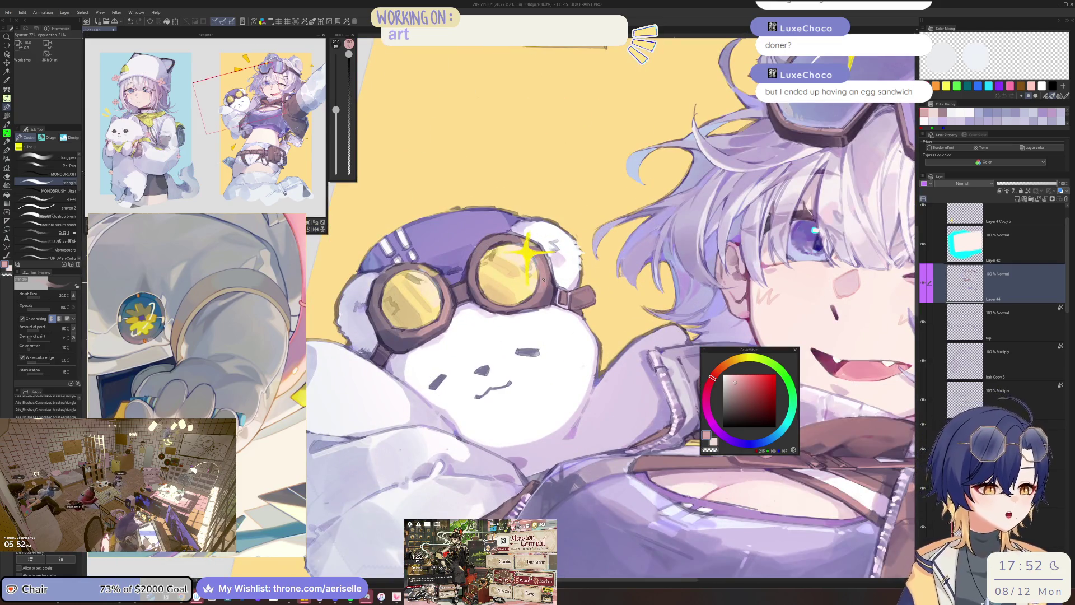
key("bracketleft")
key("bracketright")
key("bracketright")
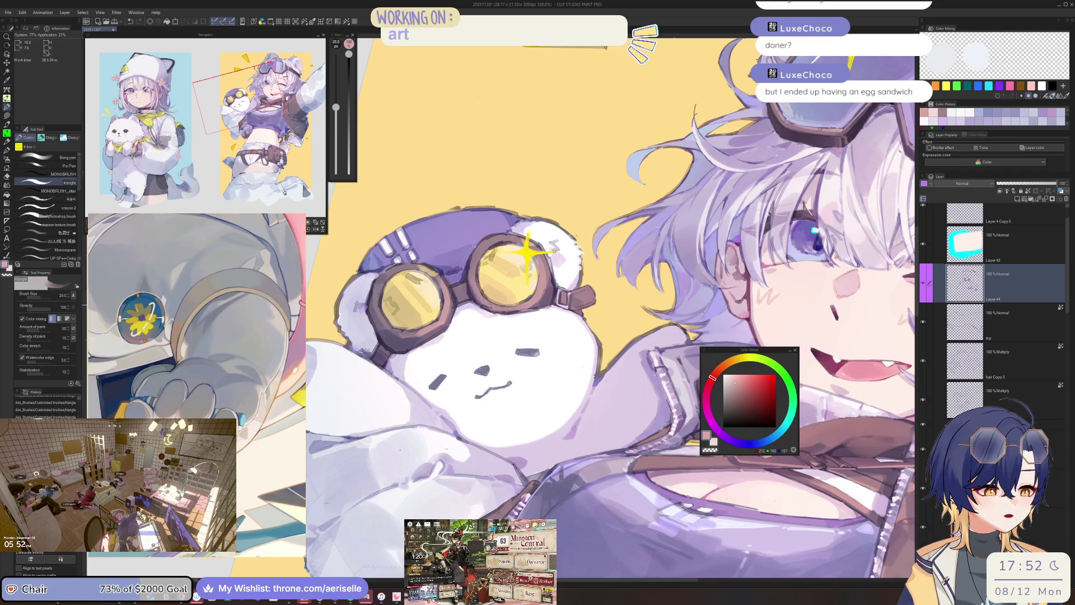
left_click_drag(484, 297, 425, 283)
key("bracketleft")
key("bracketleft")
key("bracketleft")
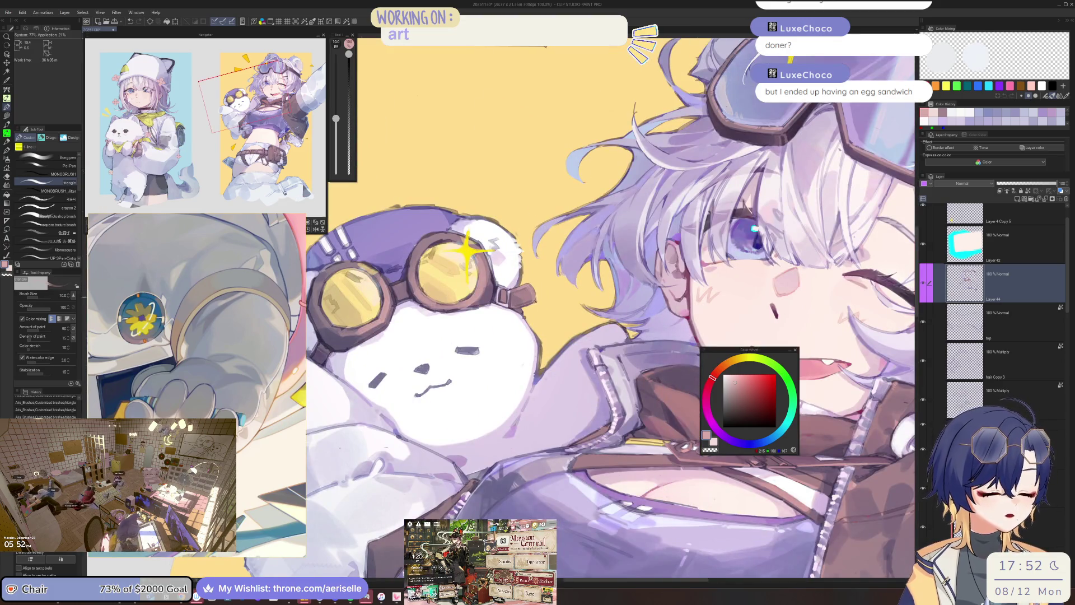
key("bracketright")
key("ctrl+minus")
key("ctrl+minus")
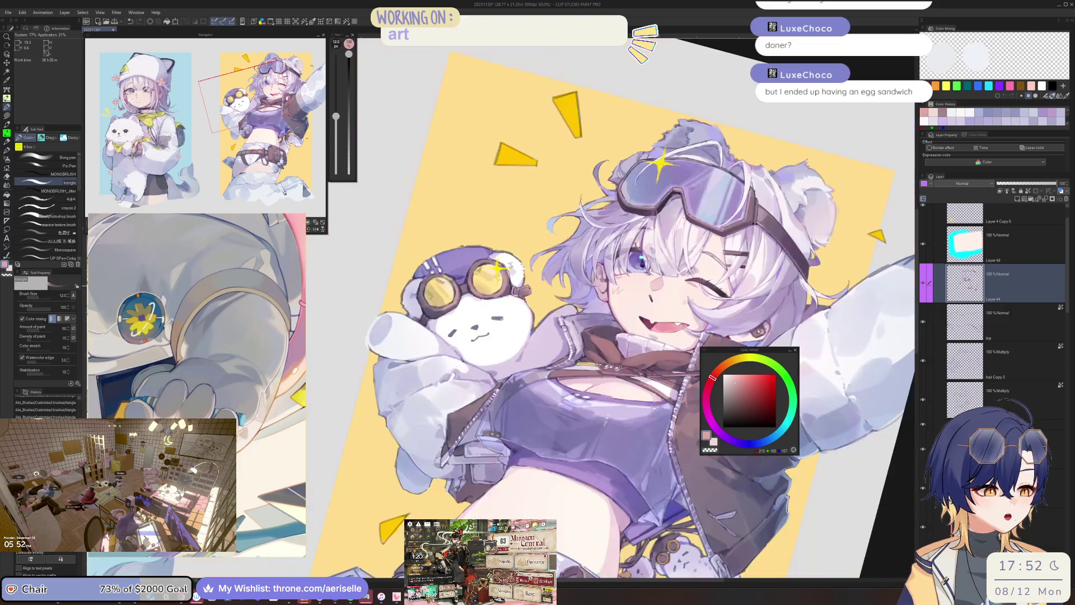
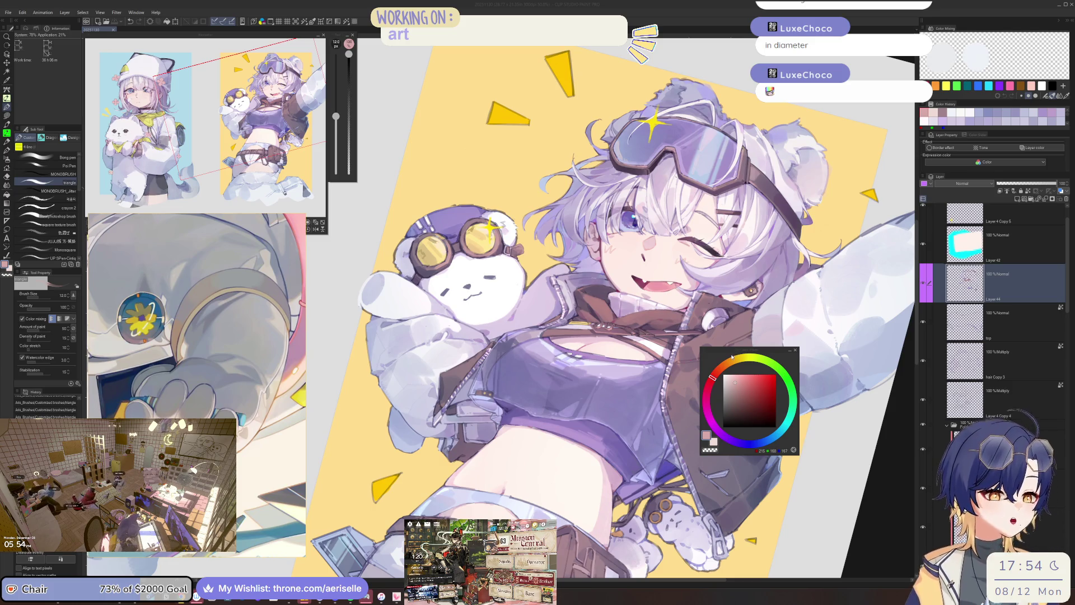
Choose a darker purple-brown on the Color Wheel and set the brush to size 20.
key("ctrl+at")
scroll(443, 263, "up", 4)
left_click(543, 328, "alt")
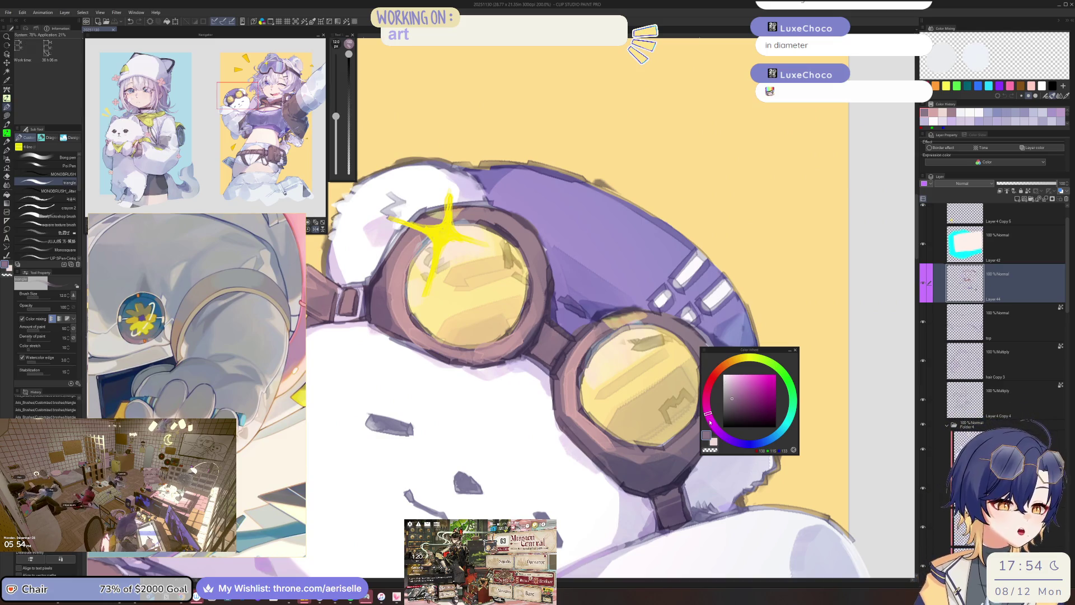
left_click_drag(543, 327, 557, 277)
key("ctrl+0")
key("bracketright")
scroll(450, 324, "down", 4)
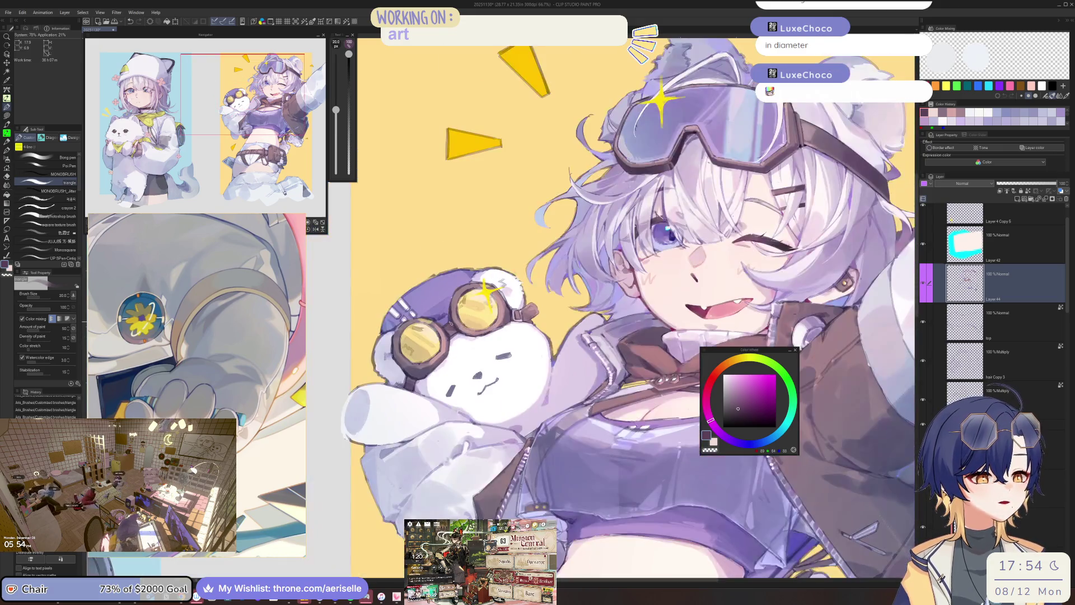
scroll(448, 327, "up", 5)
scroll(448, 327, "down", 1)
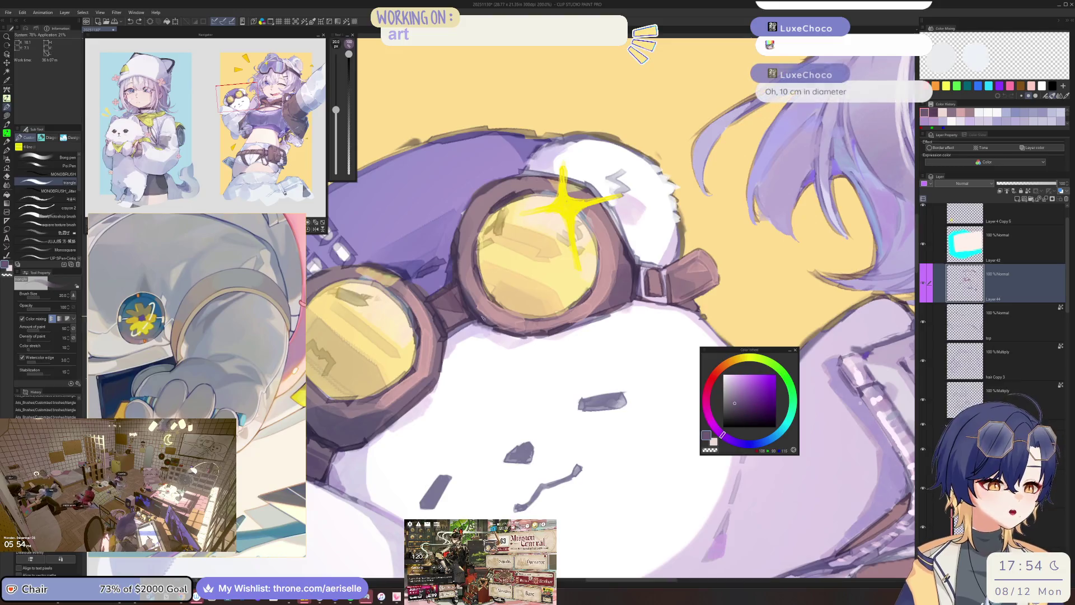
left_click(737, 405)
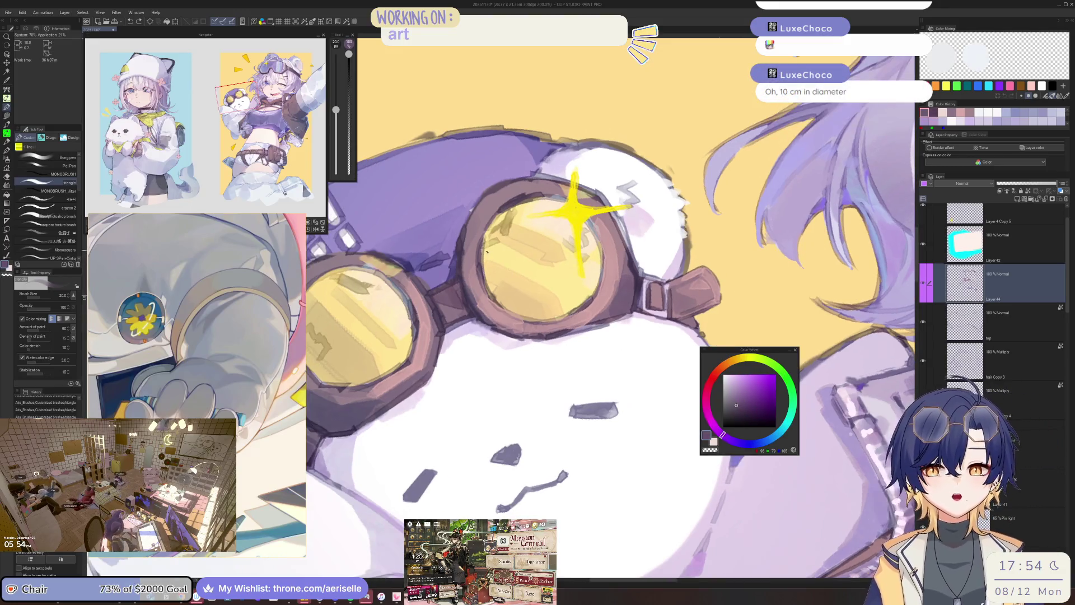
Darken the goggle lens rims at brush size 50, flipping the canvas horizontally to check.
mouse_move(465, 240)
left_mouse_down()
mouse_move(468, 291)
mouse_move(465, 239)
left_mouse_up()
key("h")
scroll(473, 289, "down", 1)
key("bracketright")
key("bracketright")
left_click_drag(641, 343, 667, 374)
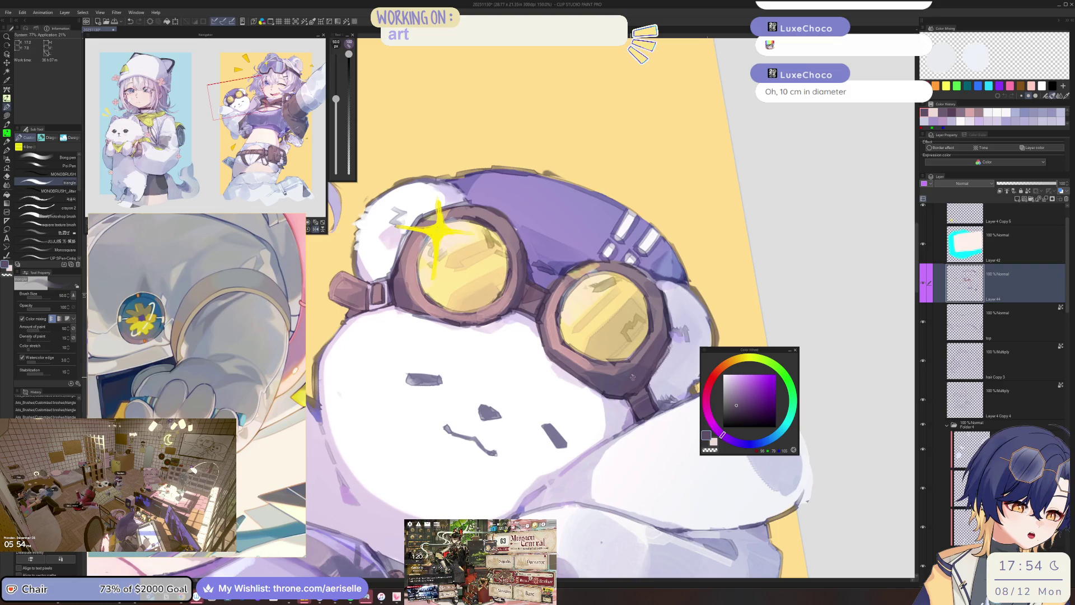
key("h")
scroll(630, 383, "up", 1)
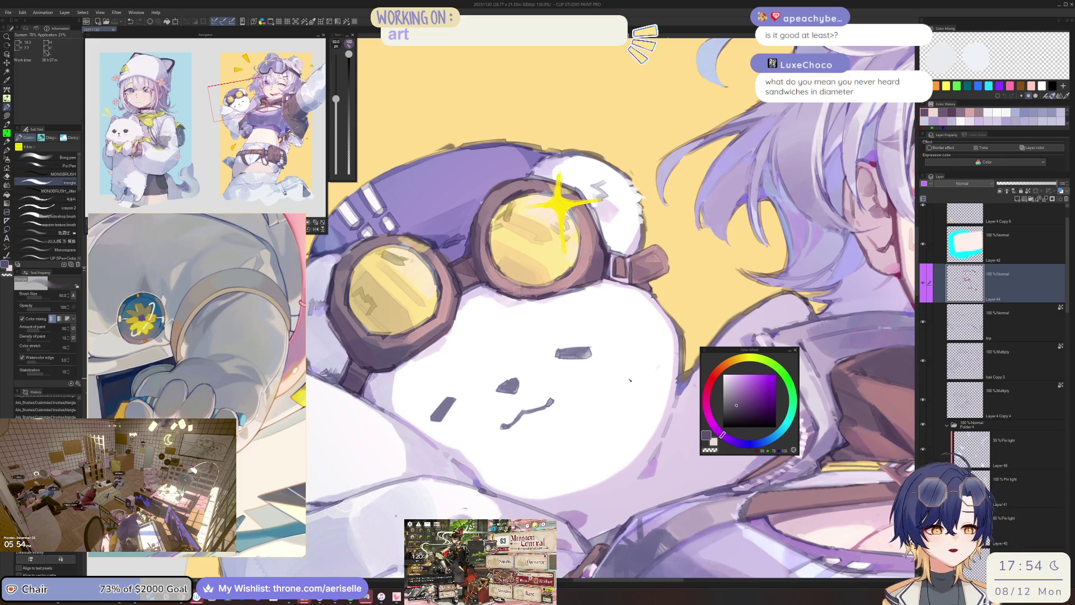
scroll(610, 336, "up", 5)
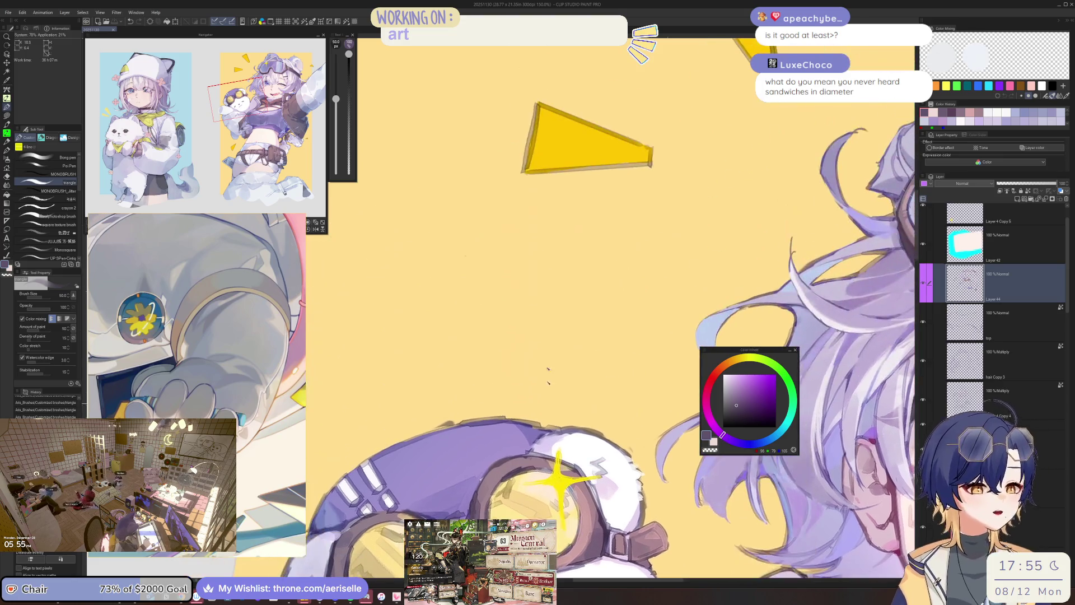
Draw a tan oval with a vertical double-headed arrow inside it at brush size 25.
mouse_move(426, 224)
left_mouse_down()
mouse_move(381, 312)
mouse_move(672, 314)
mouse_move(418, 239)
mouse_move(427, 352)
left_mouse_up()
key("bracketleft")
key("bracketleft")
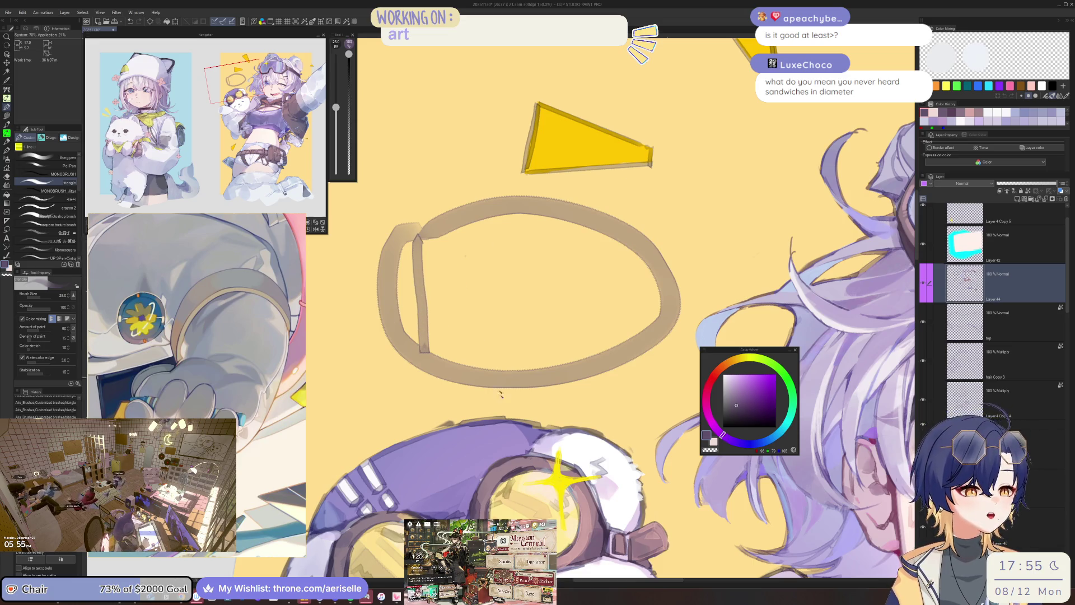
mouse_move(417, 220)
left_mouse_down()
mouse_move(399, 259)
mouse_move(444, 255)
left_mouse_up()
left_click_drag(408, 343, 427, 372)
left_click_drag(447, 334, 426, 372)
Add a horizontal arrow with an arrowhead below the oval, undoing a stray looping stroke.
scroll(449, 329, "down", 2)
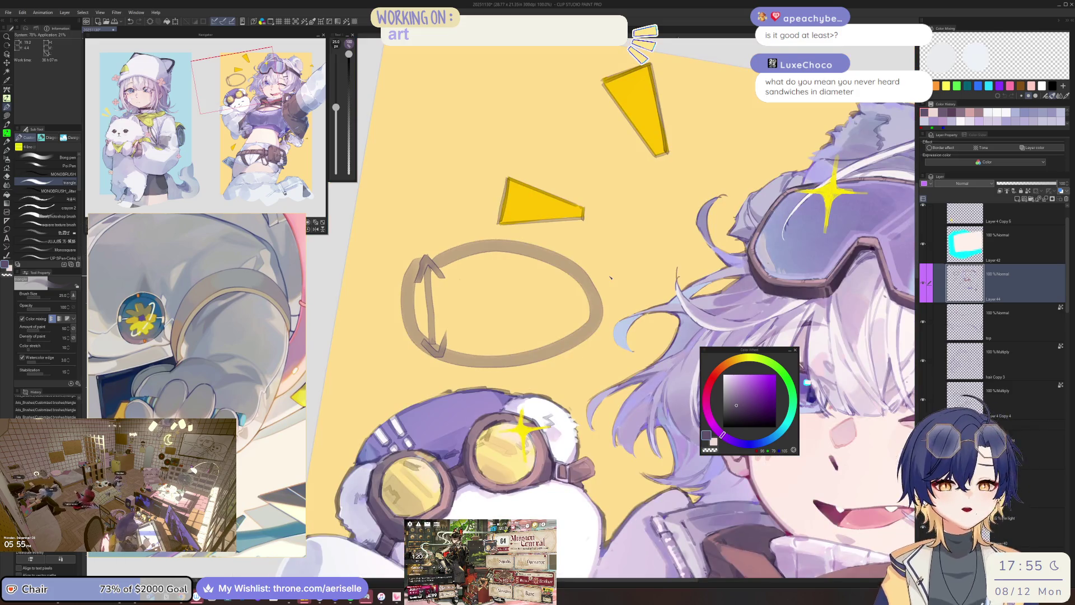
left_click_drag(610, 277, 605, 411)
mouse_move(429, 369)
left_mouse_down()
mouse_move(615, 337)
mouse_move(419, 370)
left_mouse_up()
left_click_drag(419, 371, 440, 383)
left_click_drag(585, 461, 579, 468)
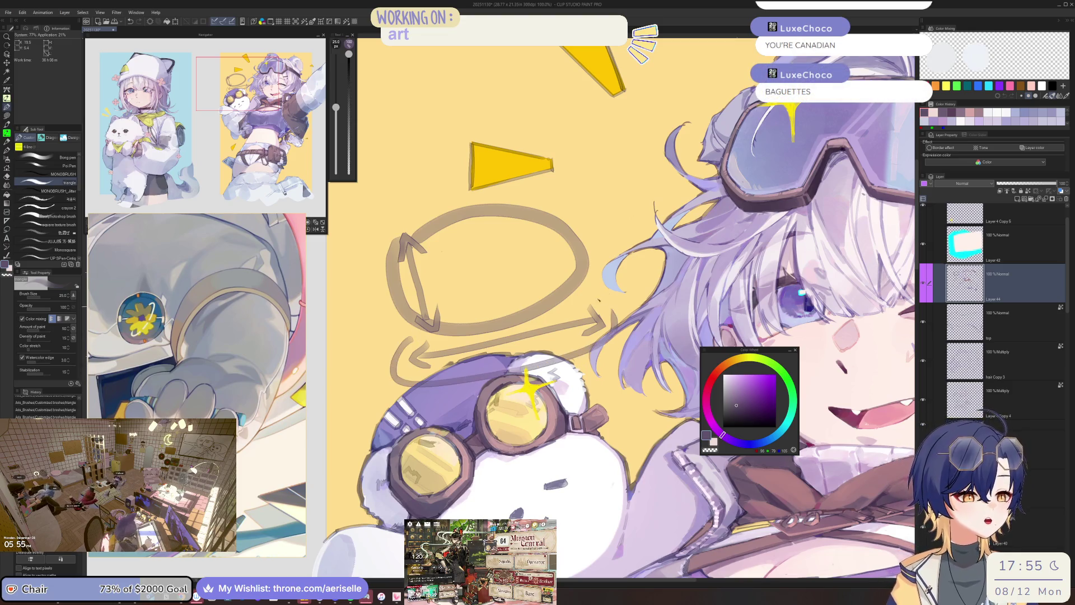
mouse_move(406, 214)
left_mouse_down()
mouse_move(485, 407)
mouse_move(632, 313)
mouse_move(366, 246)
mouse_move(421, 199)
mouse_move(442, 314)
mouse_move(440, 202)
left_mouse_up()
key("ctrl+z")
key("ctrl+z")
key("ctrl+z")
key("ctrl+z")
key("ctrl+z")
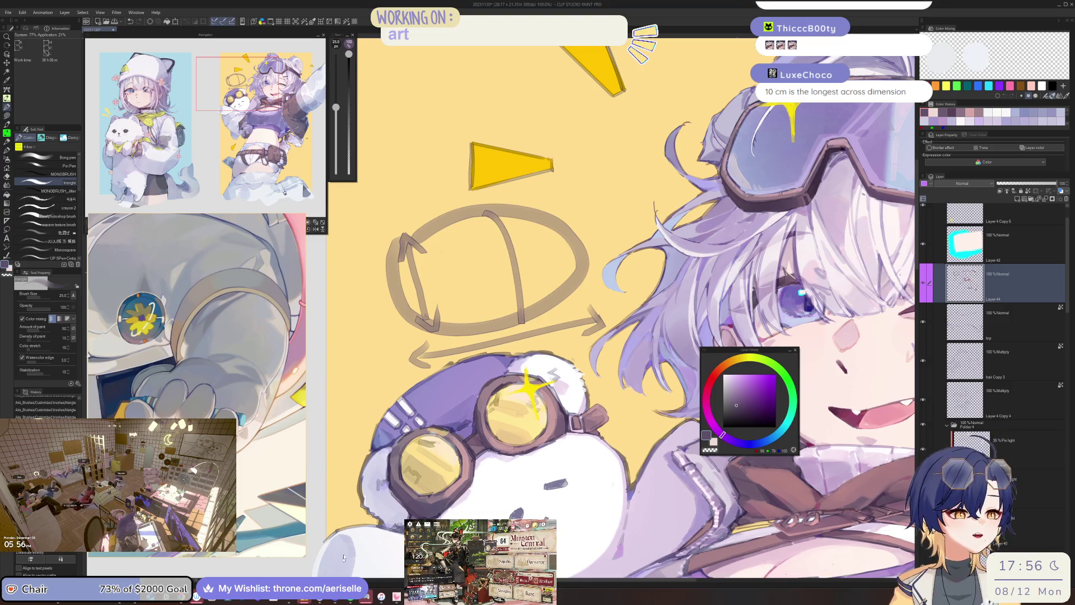
Try erasing the oval-and-arrow sketch with the eraser enlarged to size 250.
key("e")
key("bracketright")
key("bracketright")
key("bracketright")
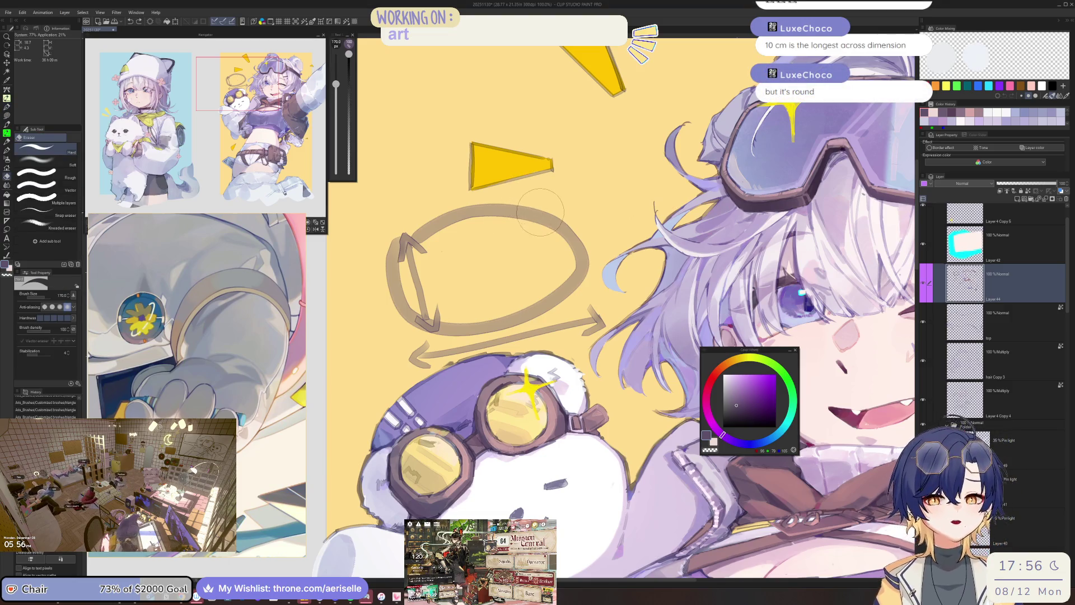
key("bracketright")
mouse_move(560, 235)
left_mouse_down()
mouse_move(448, 325)
mouse_move(585, 311)
left_mouse_up()
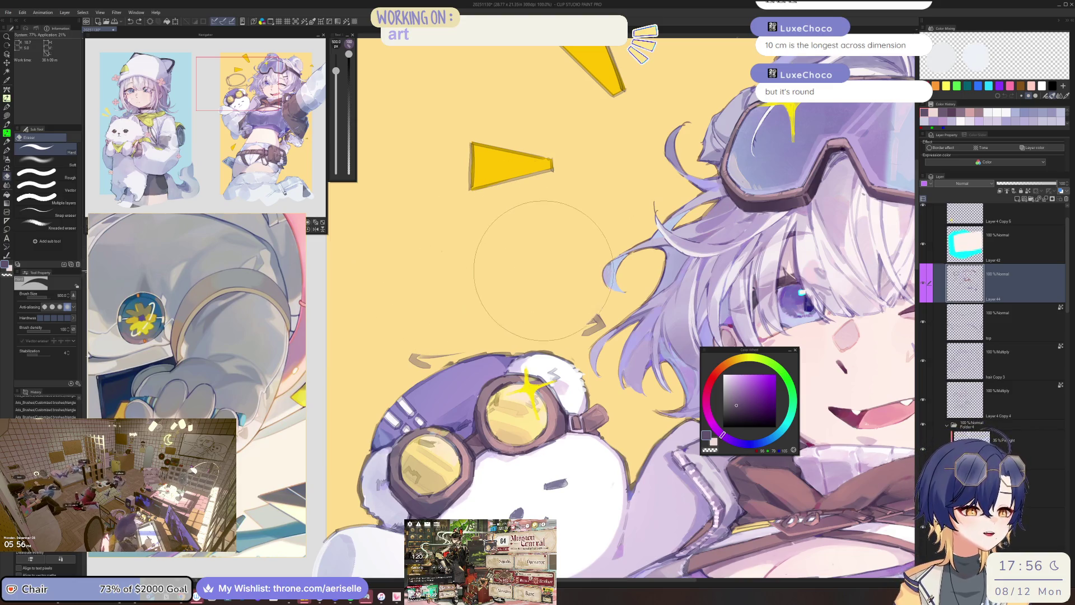
Undo the eraser and sketch strokes with Ctrl+Z, then save the illustration.
key("bracketleft")
key("ctrl+z")
key("ctrl+z")
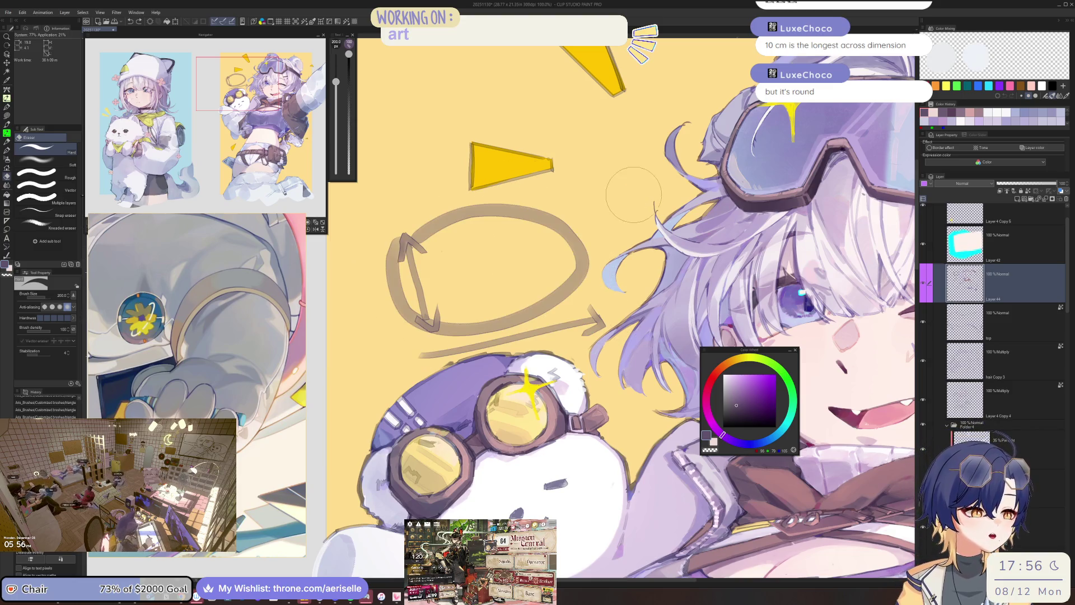
key("ctrl+z")
key("ctrl+z")
key("ctrl+z")
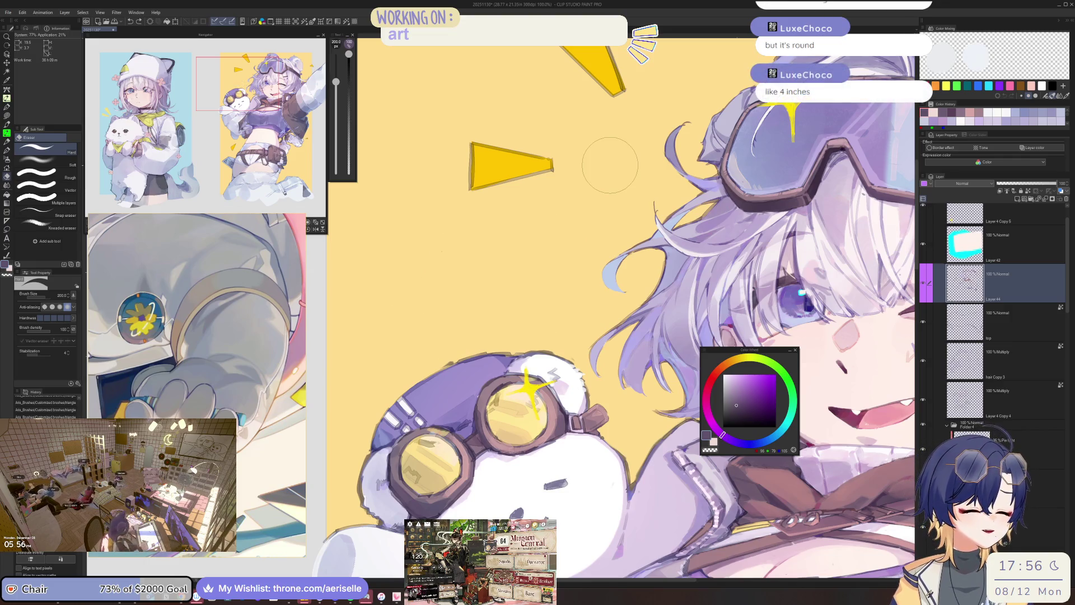
key("ctrl+s")
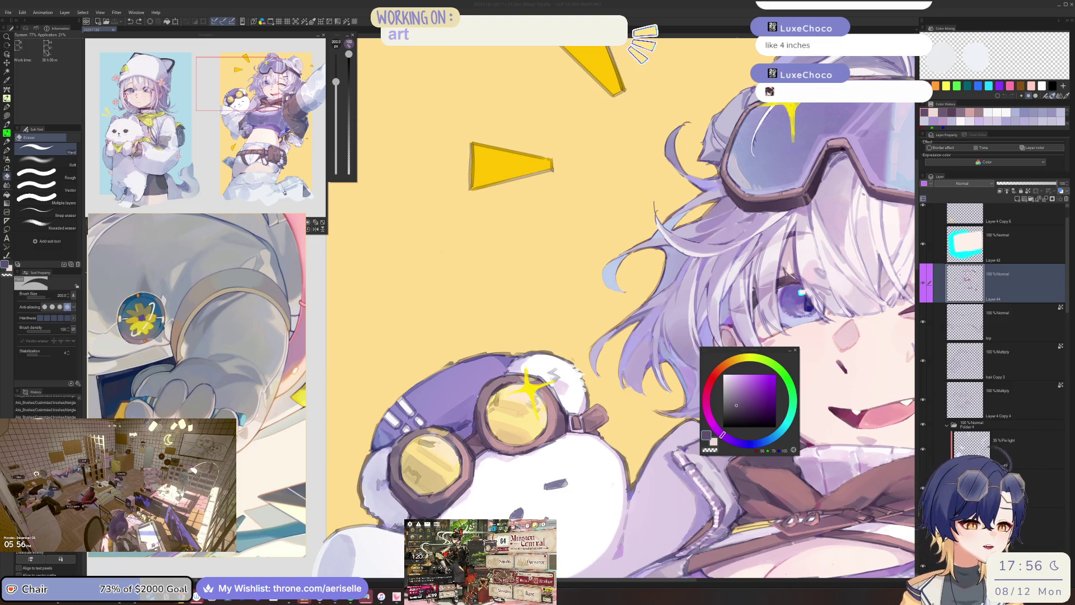
key("alt+Tab")
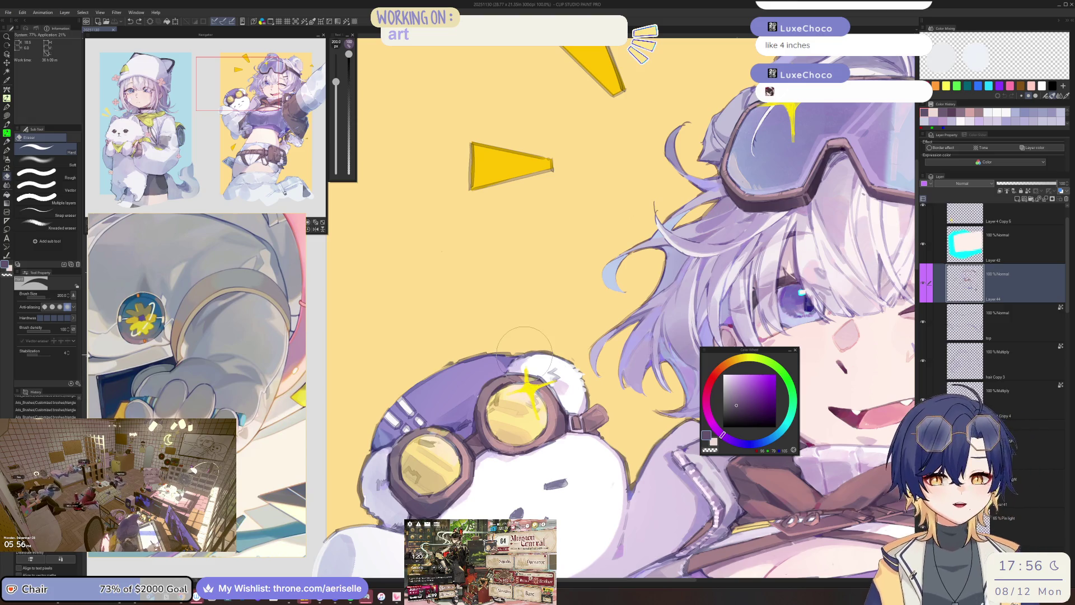
Paint blue-violet on the bear's goggles and shade the strap with darker violet at size 20.
scroll(541, 439, "up", 5)
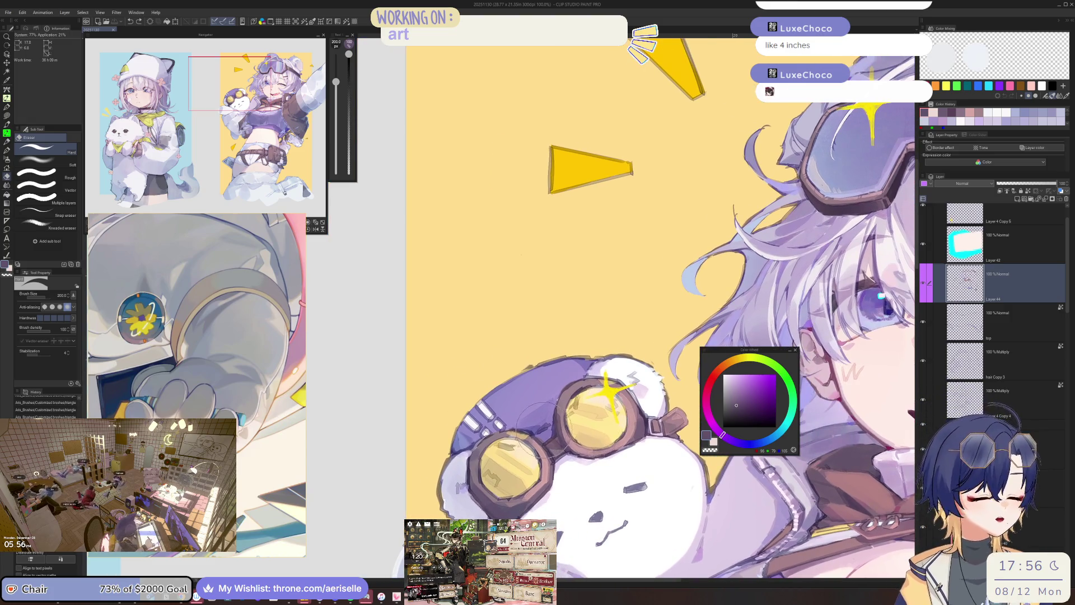
left_click(744, 444)
left_click(744, 392)
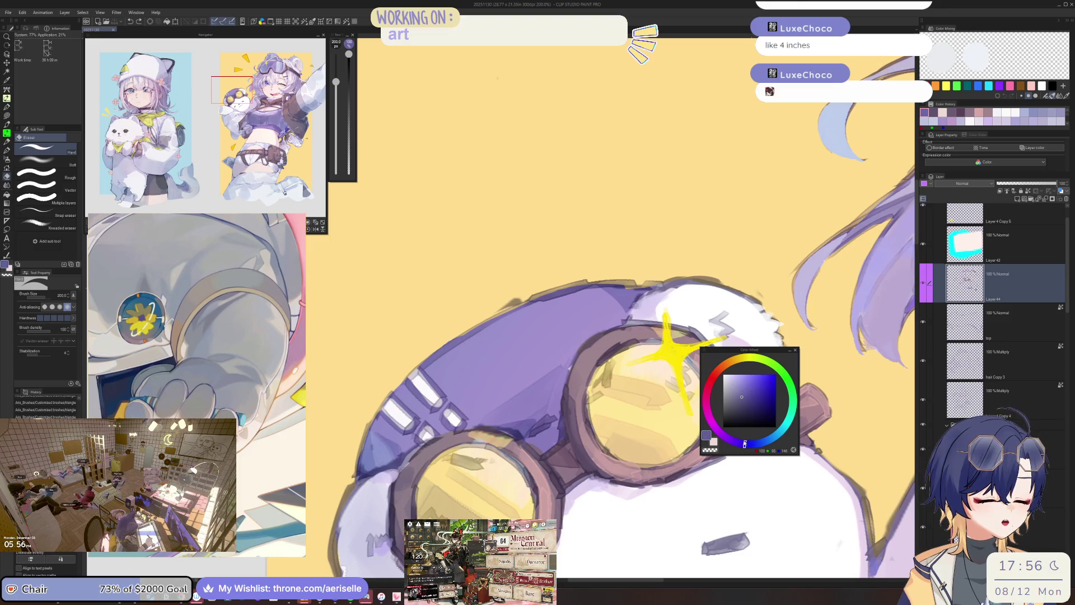
key("b")
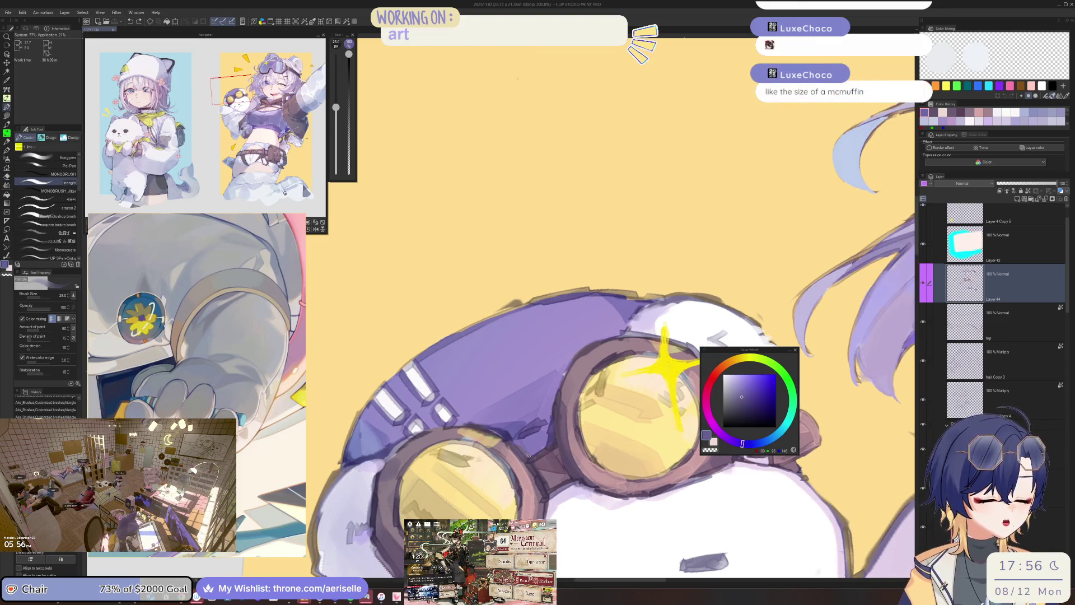
left_click_drag(527, 455, 520, 444)
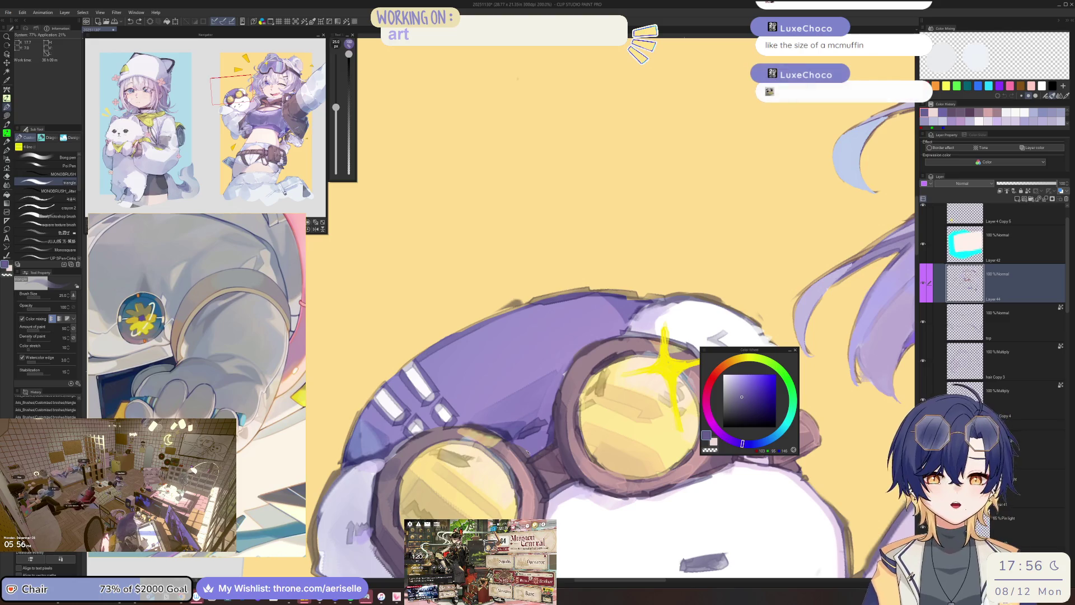
key("bracketleft")
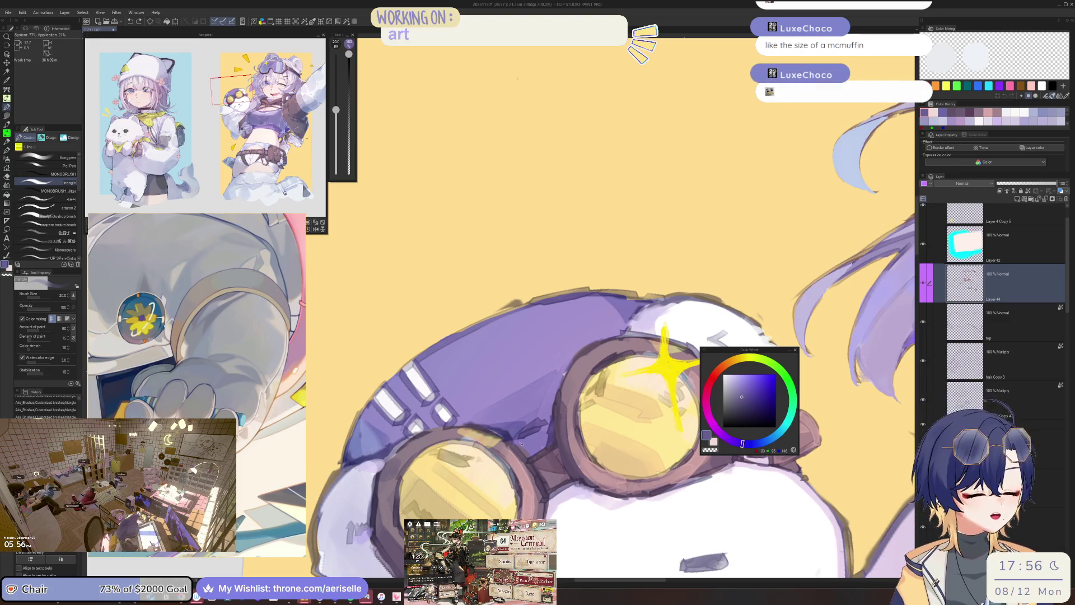
left_click(529, 440, "alt")
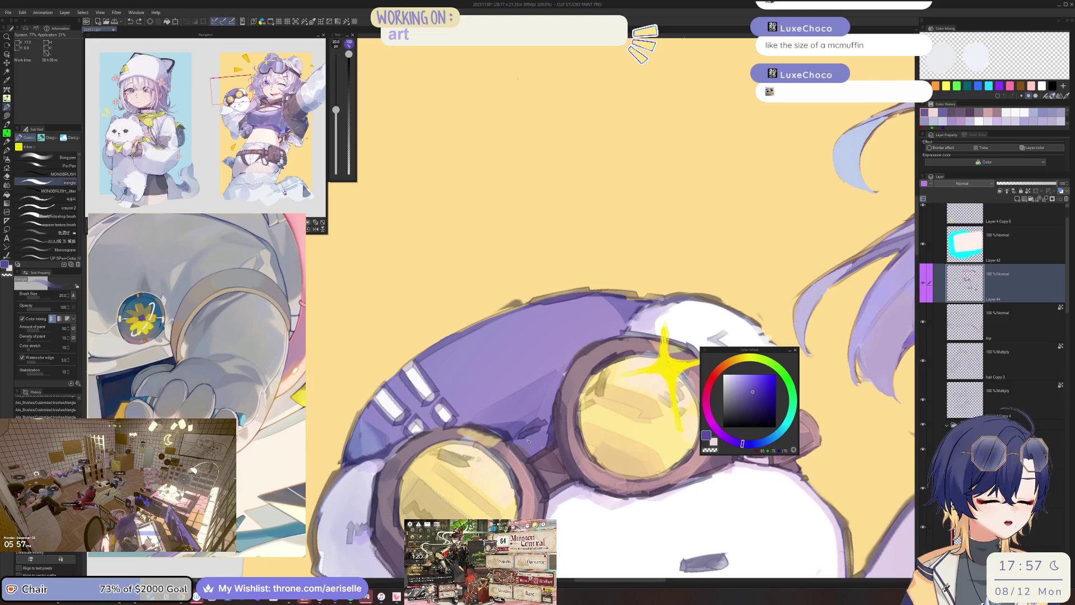
left_click_drag(526, 442, 522, 442)
Reframe the view over the jacket and settle the brush back at size 20.
scroll(523, 442, "down", 4)
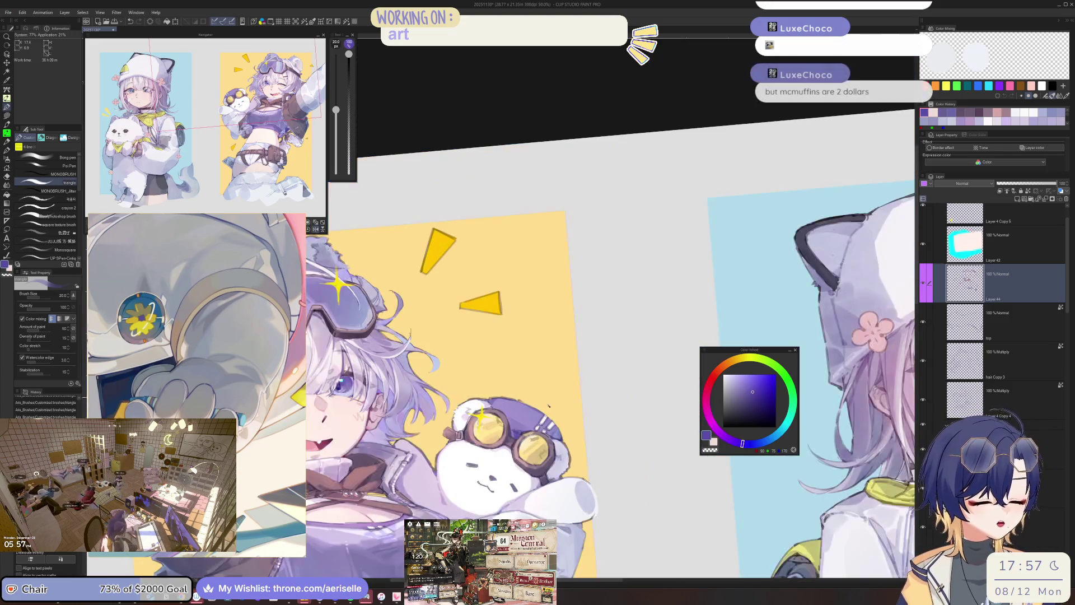
scroll(554, 419, "up", 2)
mouse_move(555, 419)
left_mouse_down()
mouse_move(597, 388)
mouse_move(583, 403)
left_mouse_up()
key("bracketright")
key("bracketright")
key("bracketright")
scroll(616, 378, "down", 2)
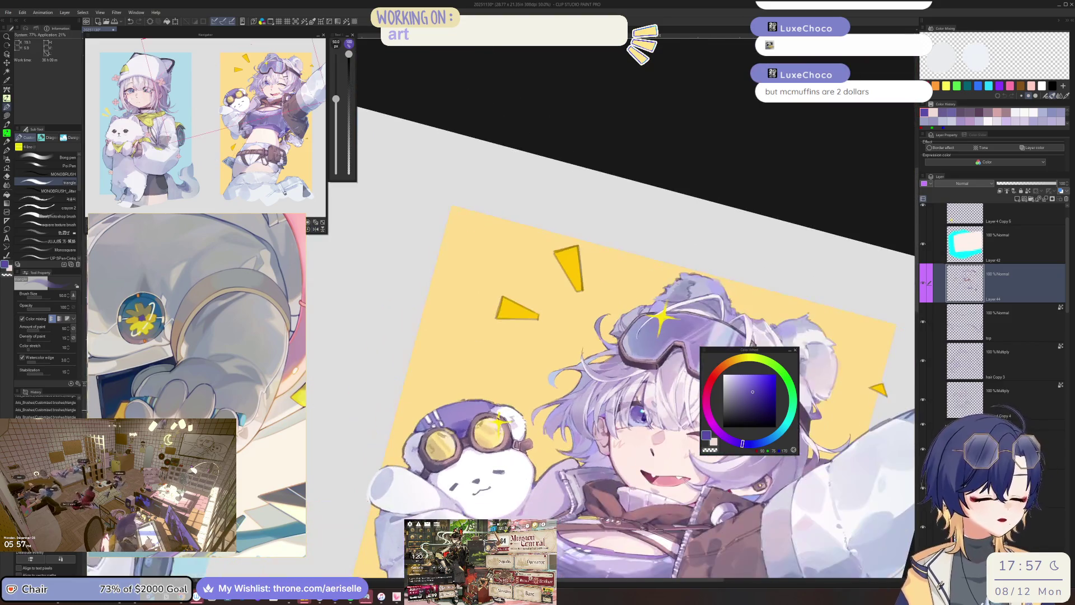
scroll(420, 423, "up", 2)
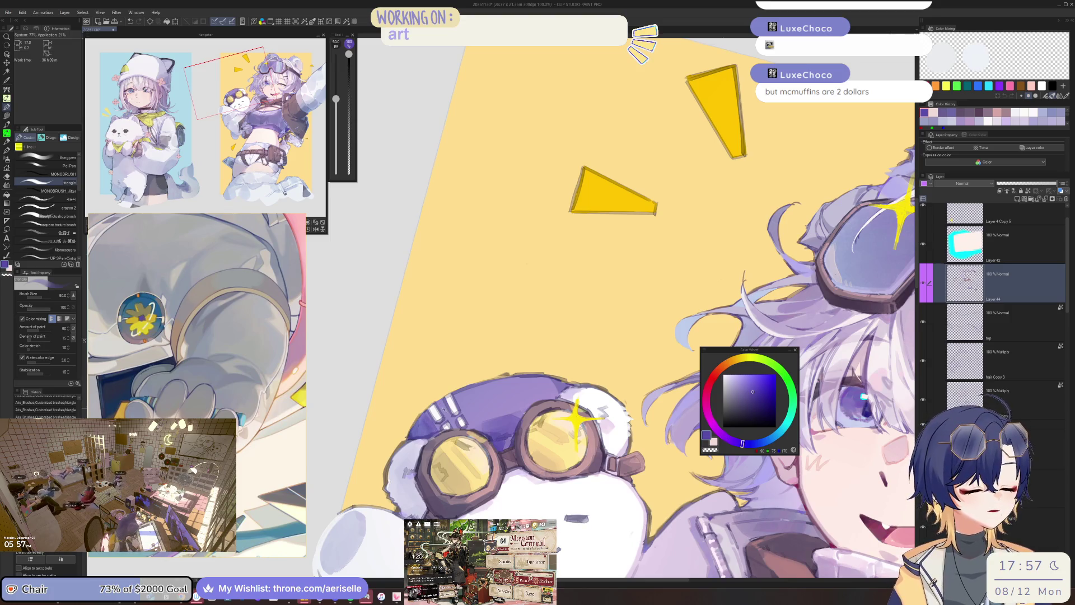
key("bracketleft")
key("bracketleft")
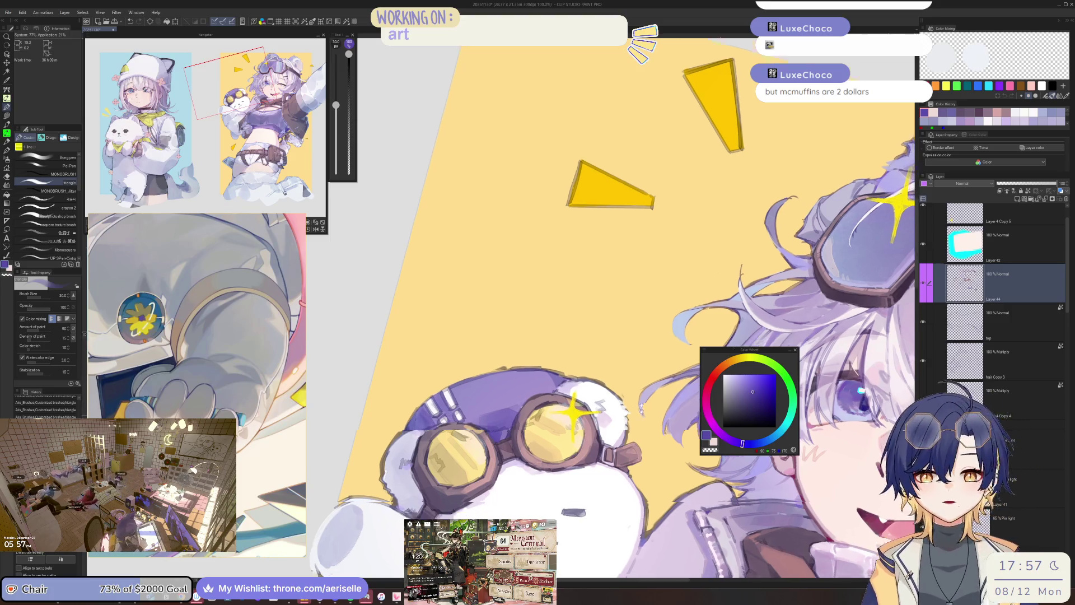
scroll(642, 413, "down", 3)
key("bracketright")
key("bracketright")
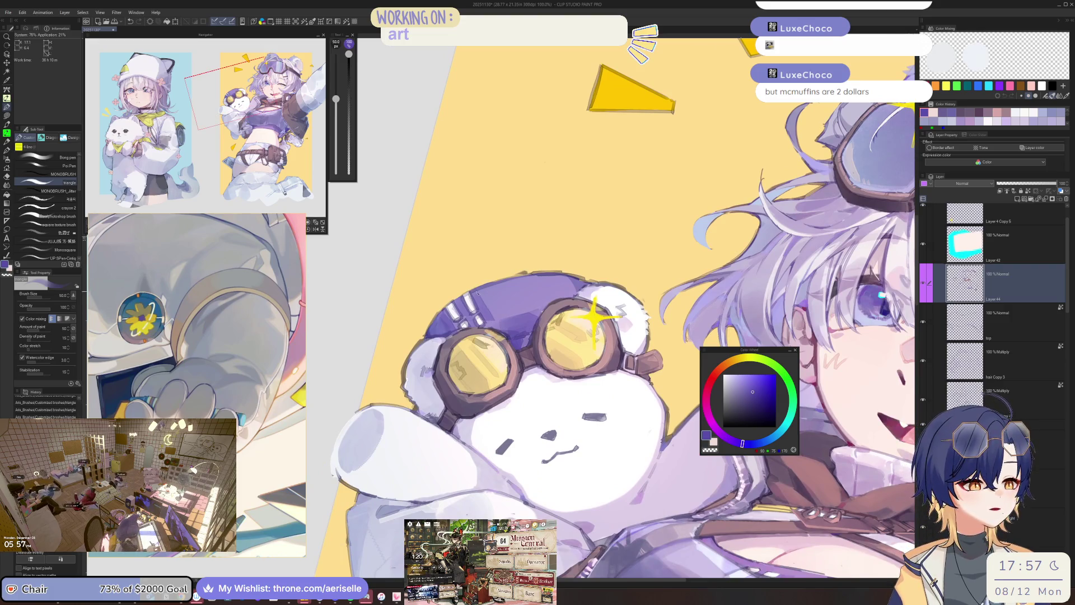
scroll(595, 250, "down", 2)
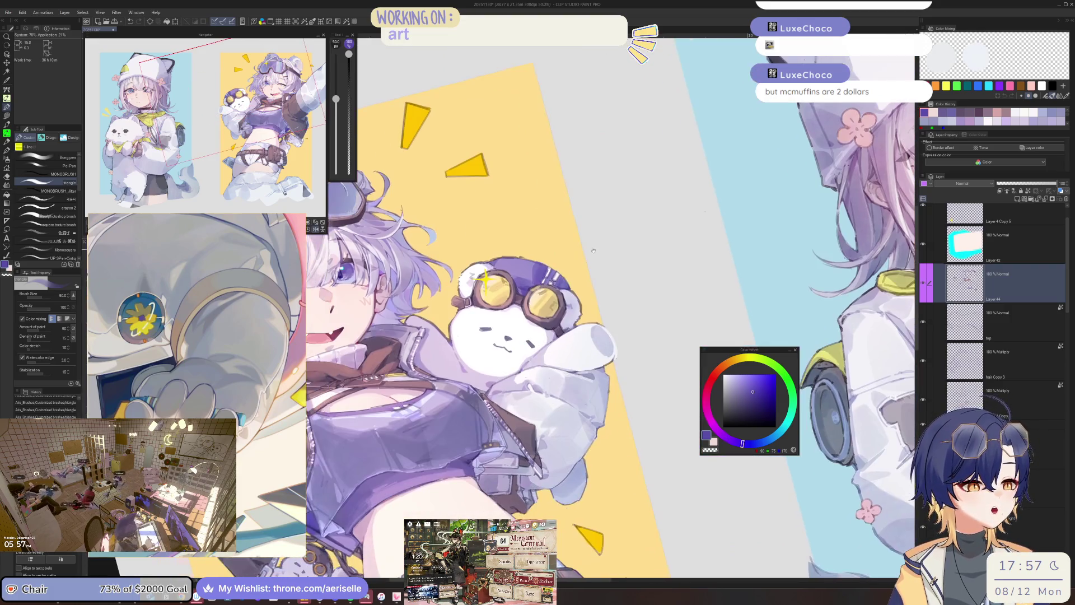
scroll(518, 289, "up", 2)
key("bracketleft")
key("bracketleft")
key("bracketleft")
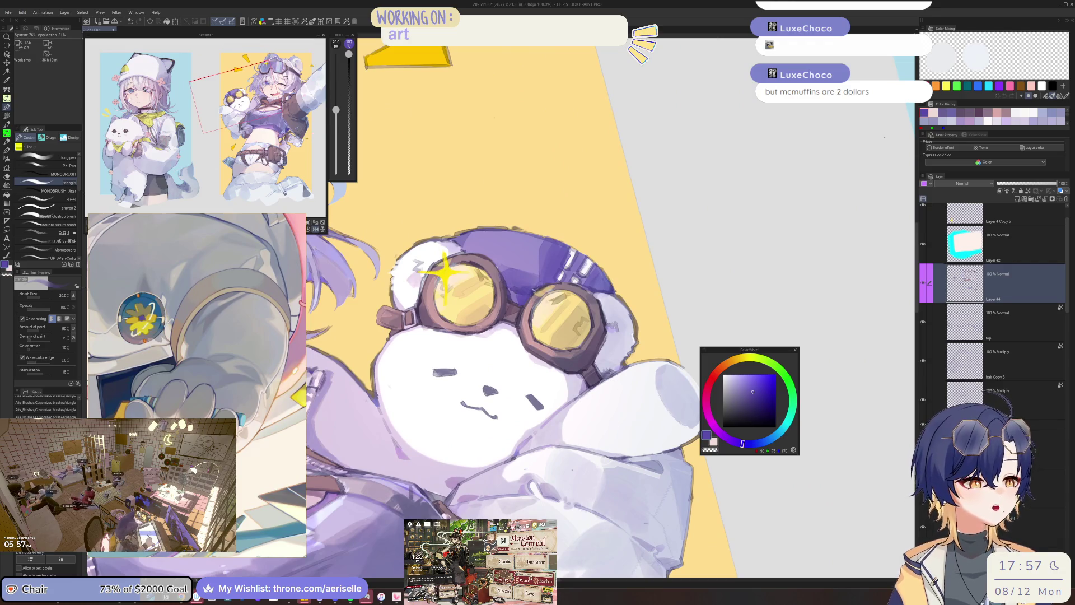
scroll(546, 274, "down", 5)
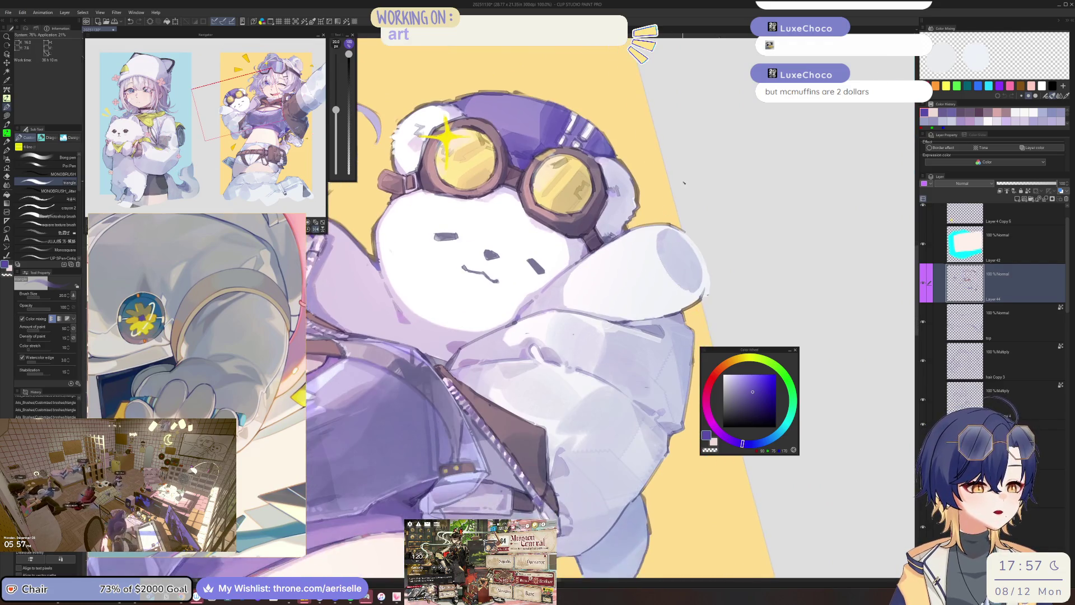
scroll(514, 472, "down", 3)
scroll(581, 412, "up", 2)
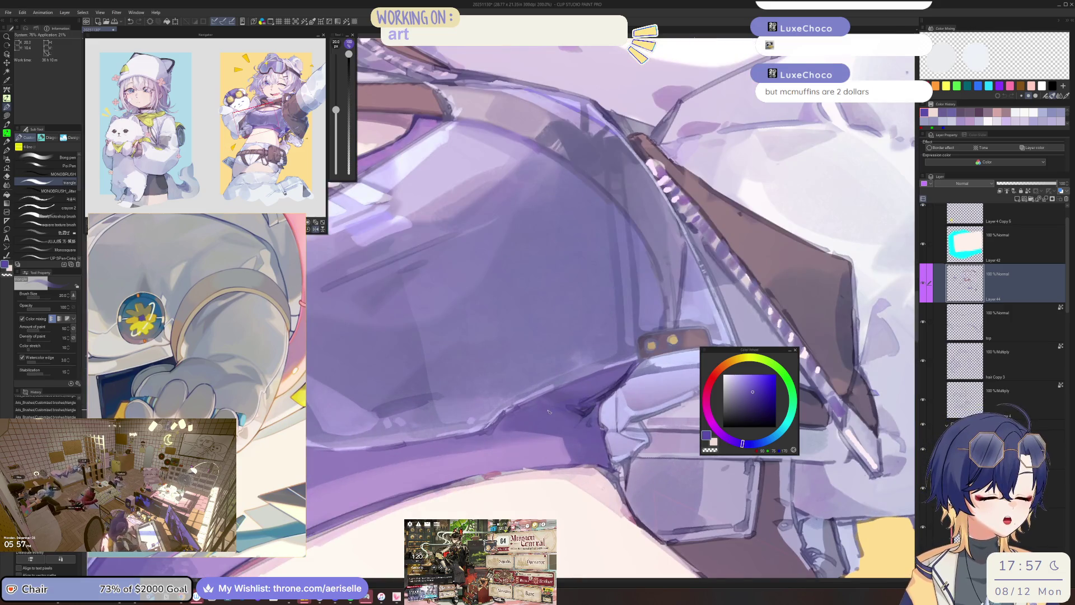
Sample the top's purple, deepen it on the Color Wheel, and paint a shadow at size 10.
left_click(602, 400, "alt")
key("bracketleft")
key("bracketleft")
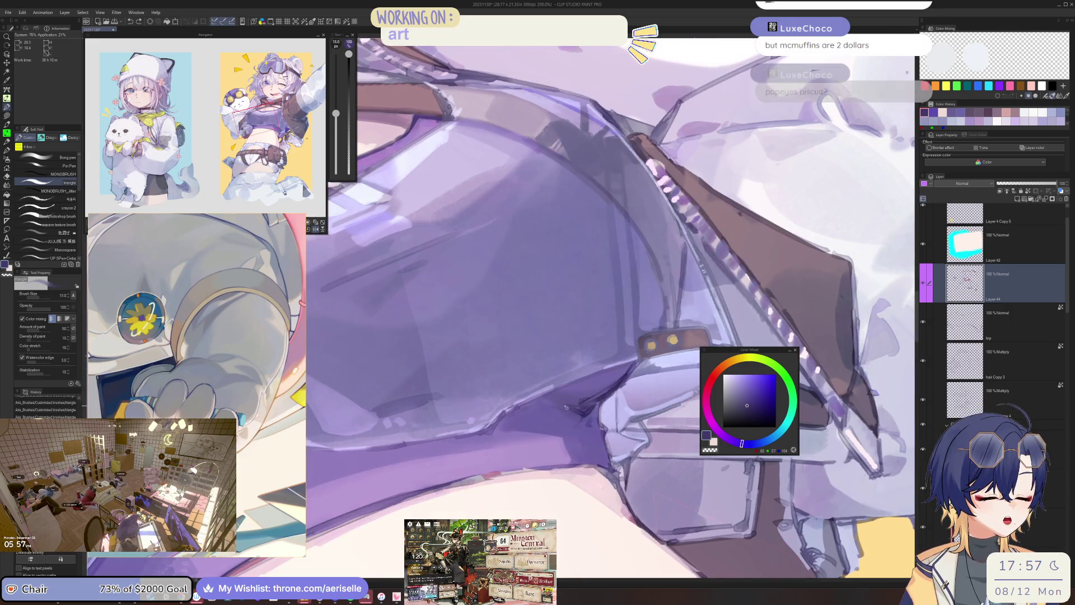
key("bracketleft")
key("bracketleft")
key("h")
key("minus")
key("bracketright")
key("bracketright")
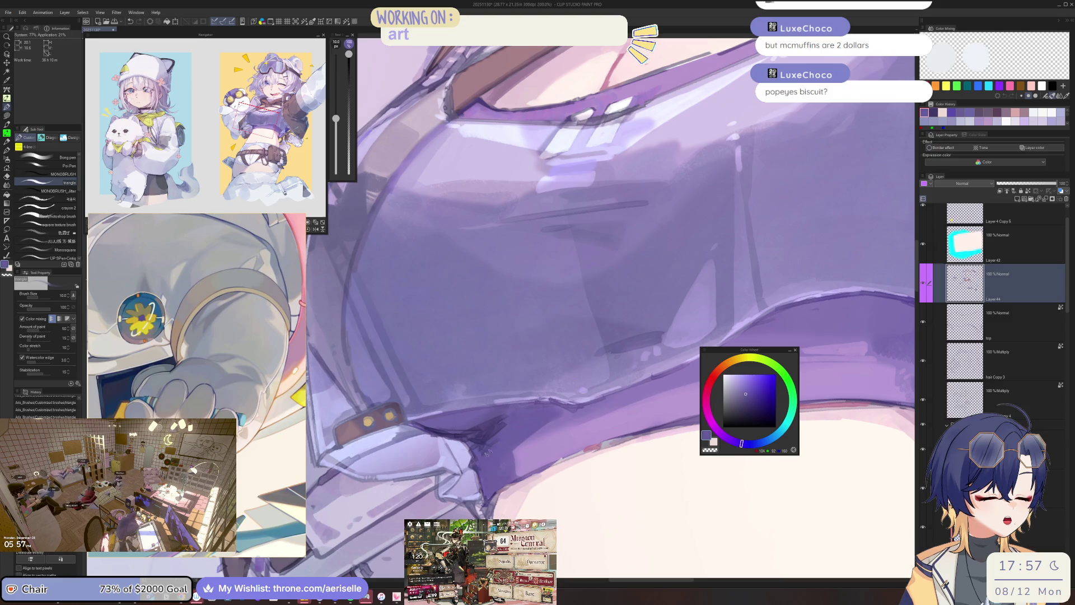
left_click(483, 454, "alt")
left_click(734, 438)
left_click(756, 398)
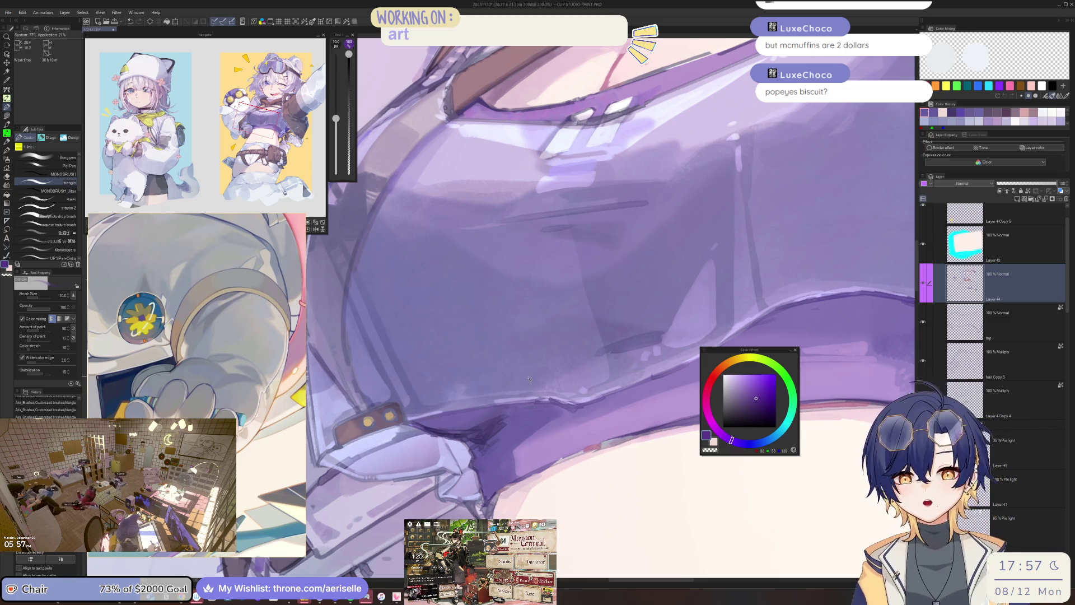
left_click_drag(479, 455, 482, 471)
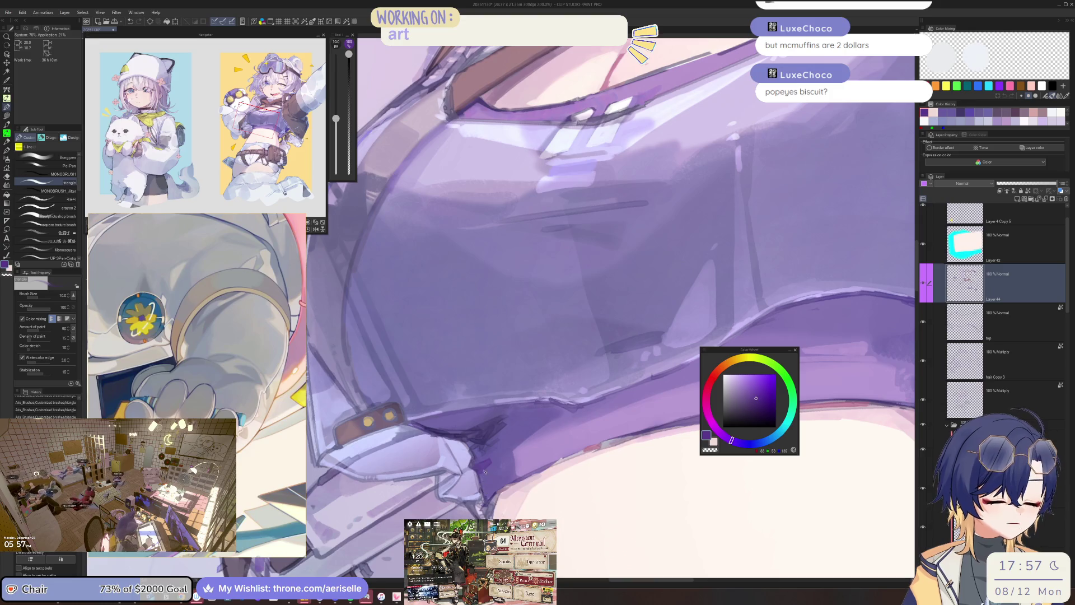
Add another shading stroke on the straightened top, then pick a darker purple at brush size 17.
key("ctrl+minus")
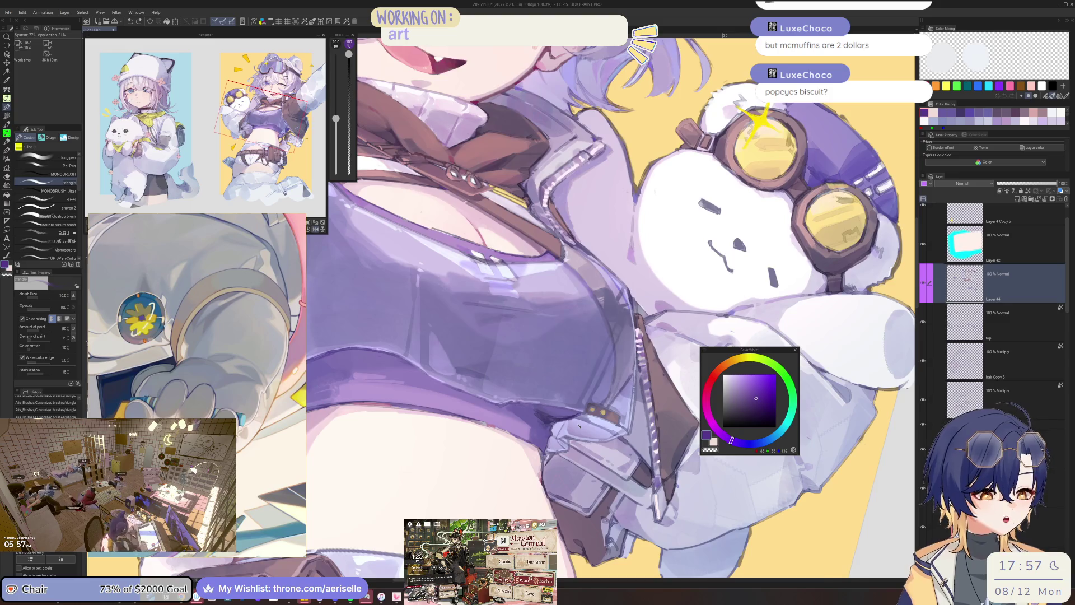
scroll(580, 426, "up", 2)
key("ctrl+at")
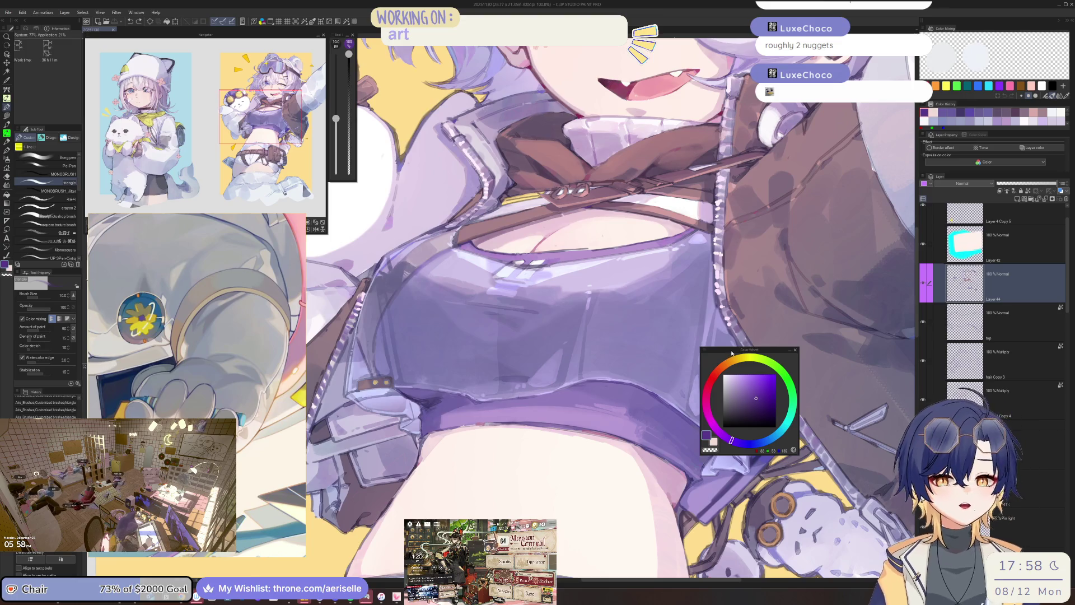
left_click_drag(488, 460, 541, 538)
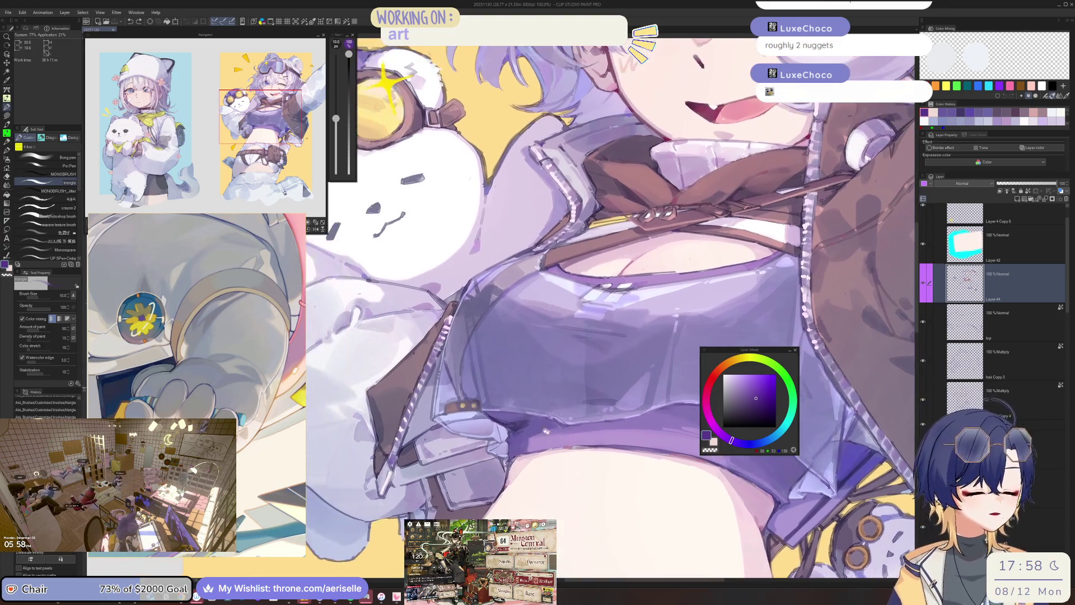
scroll(536, 424, "up", 3)
mouse_move(518, 438)
left_mouse_down()
mouse_move(503, 452)
mouse_move(538, 426)
mouse_move(496, 435)
left_mouse_up()
left_click(515, 430, "alt")
key("bracketright")
key("bracketright")
key("bracketright")
Switch to a line-work brush at size 7 and rotate the view to inspect the purple top.
key("period")
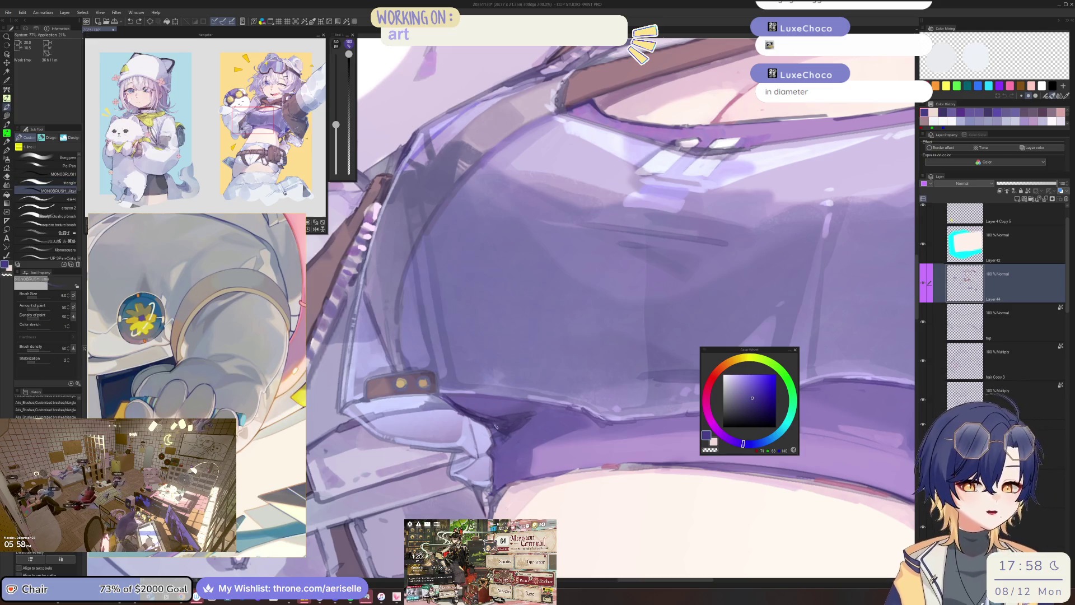
key("bracketright")
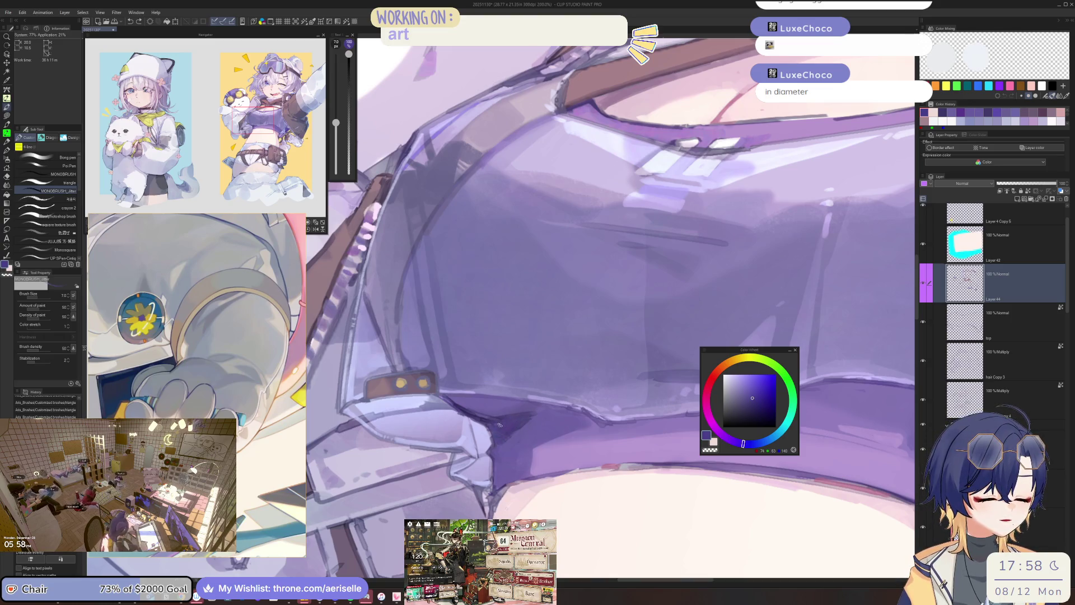
scroll(495, 425, "down", 5)
key("minus")
key("minus")
scroll(518, 420, "up", 5)
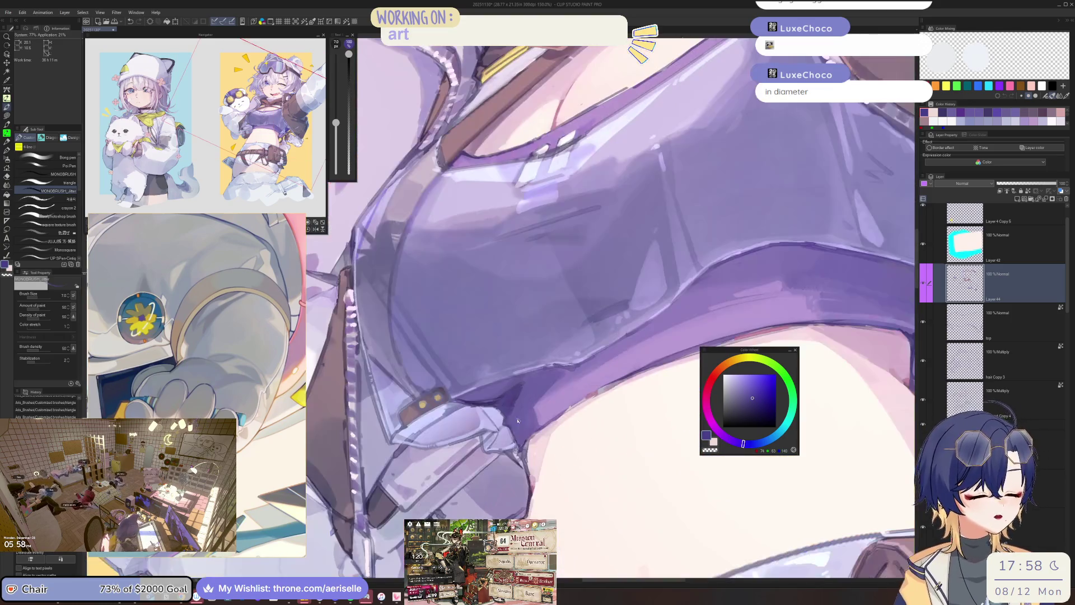
key("minus")
key("minus")
key("minus")
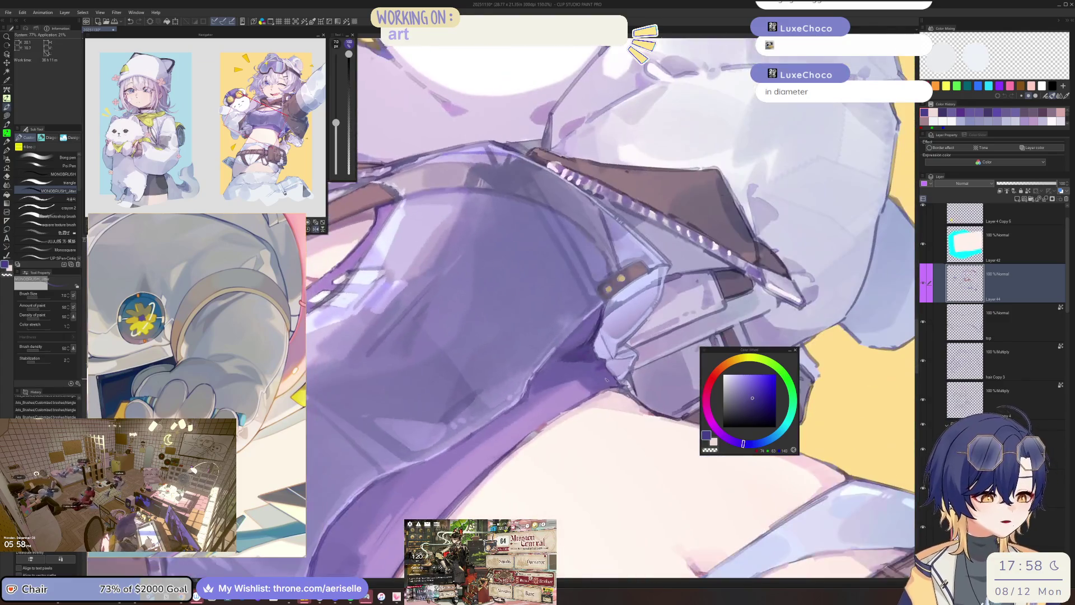
key("minus")
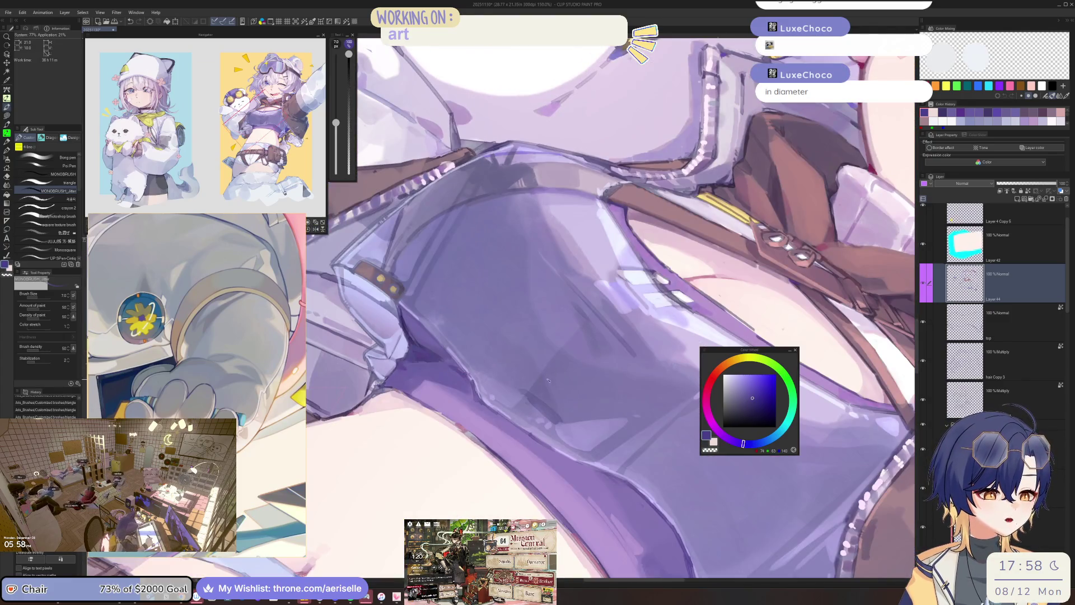
key("minus")
key("minus")
scroll(524, 376, "down", 3)
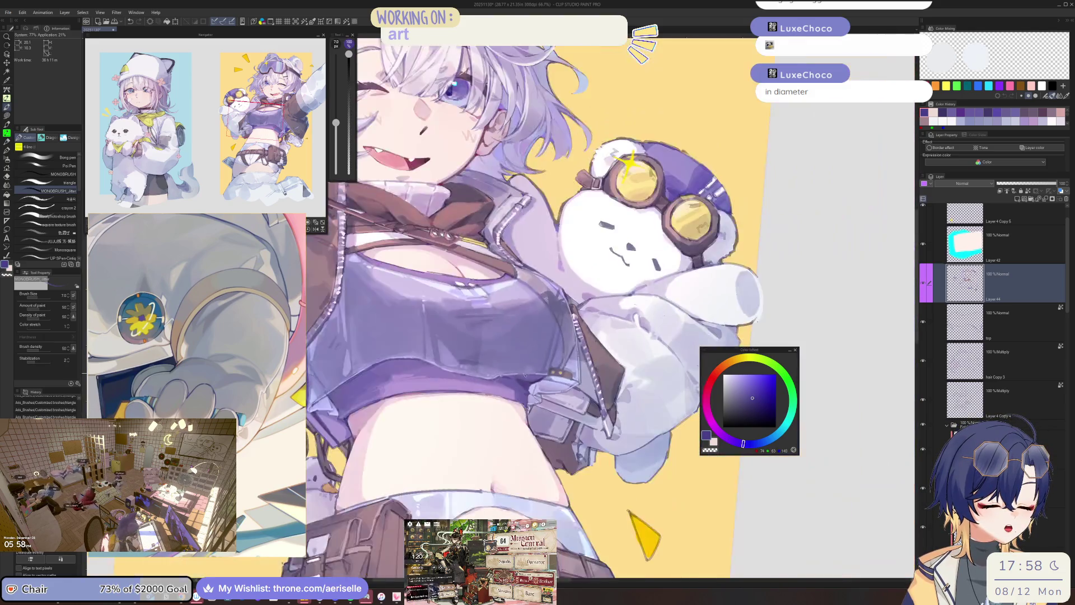
key("minus")
key("minus")
scroll(515, 431, "up", 2)
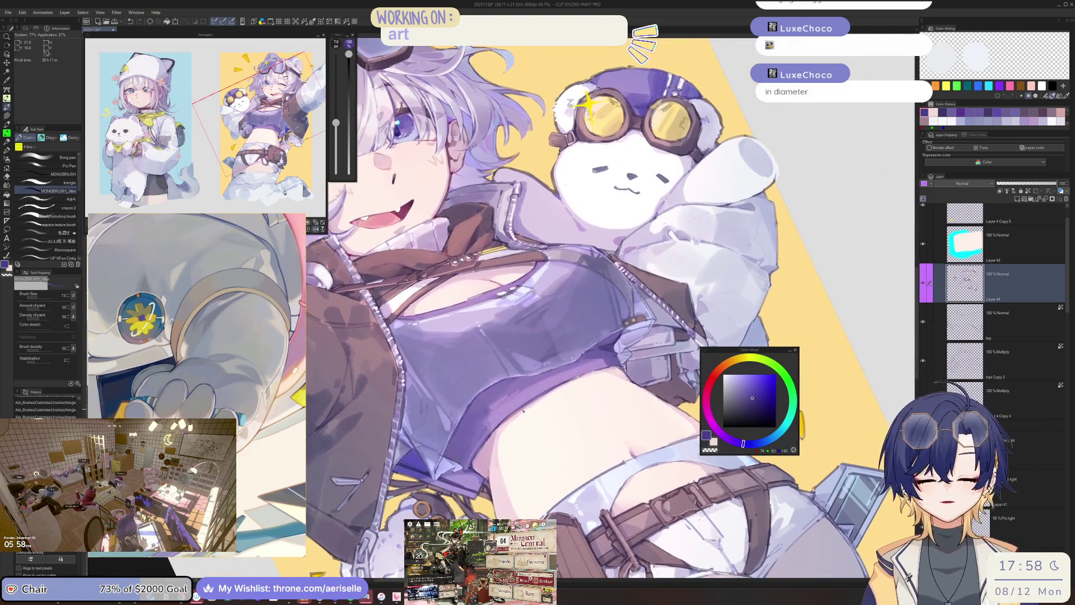
scroll(454, 443, "up", 4)
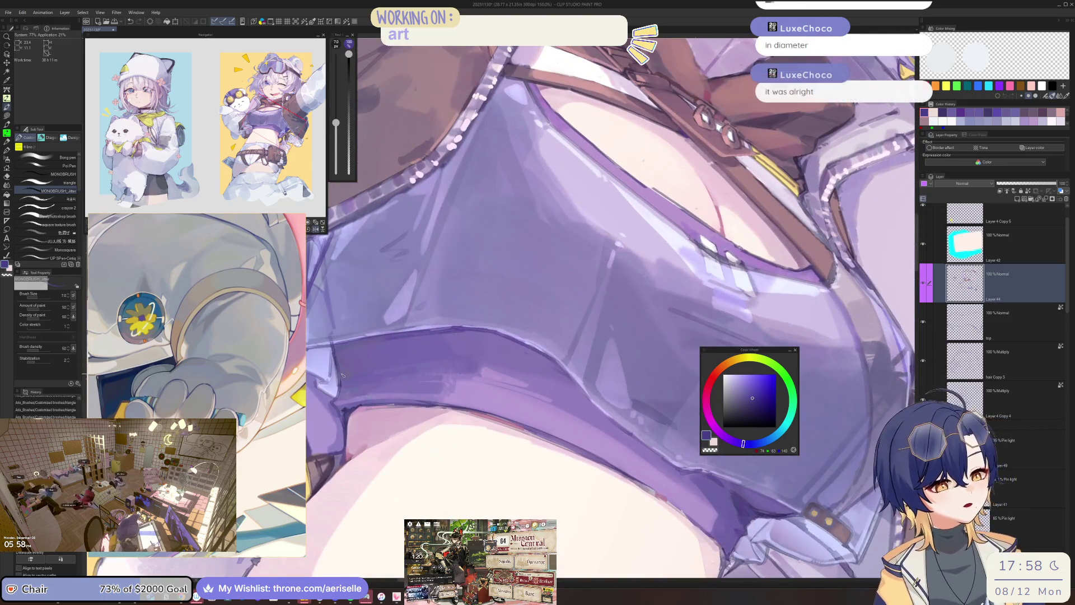
key("asciicircum")
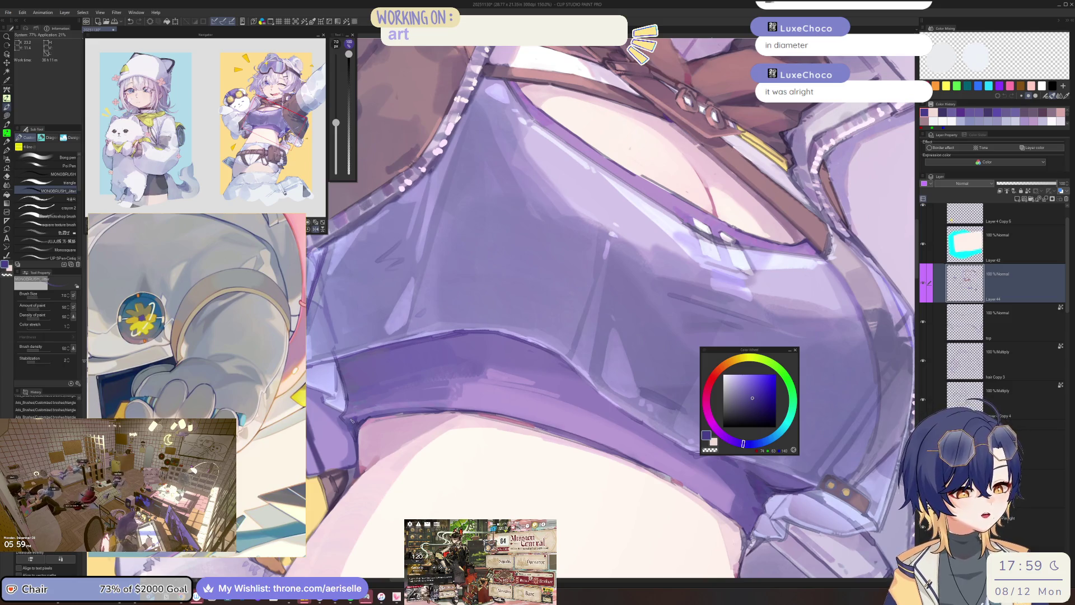
key("asciicircum")
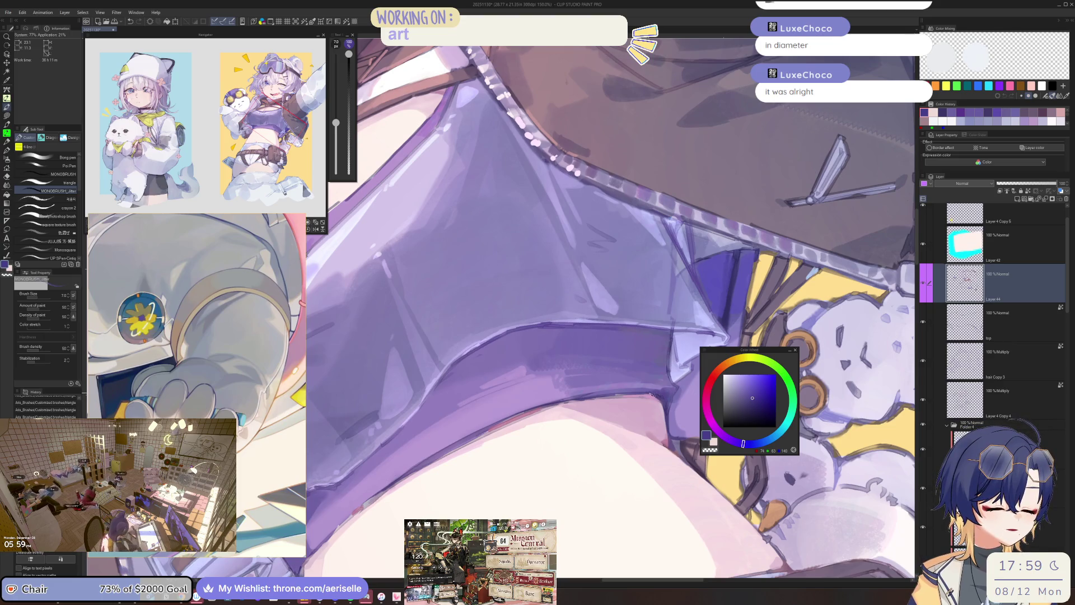
key("asciicircum")
scroll(684, 387, "down", 2)
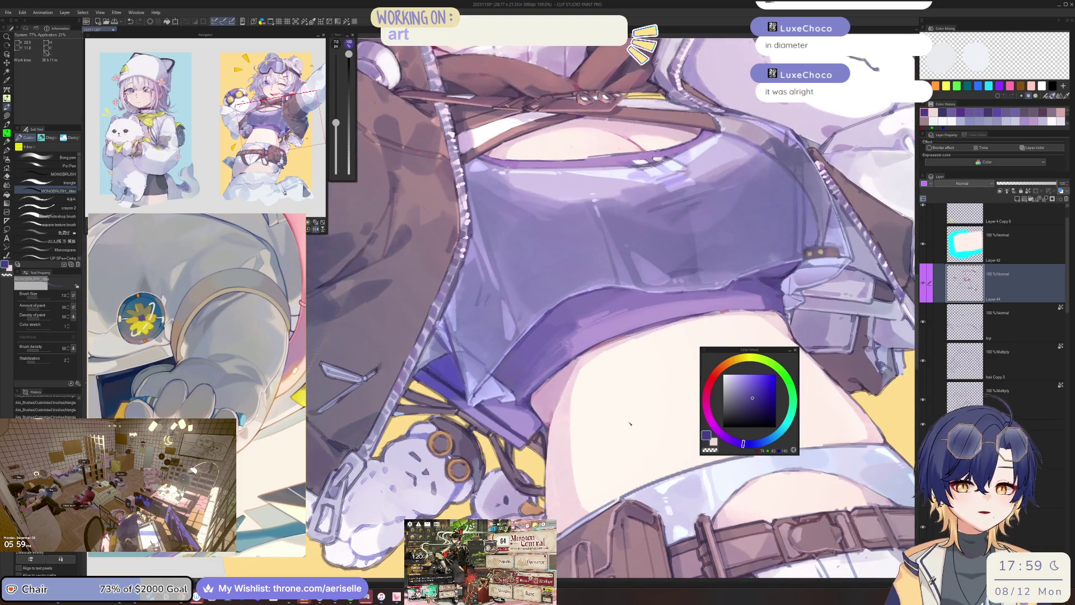
scroll(551, 369, "up", 2)
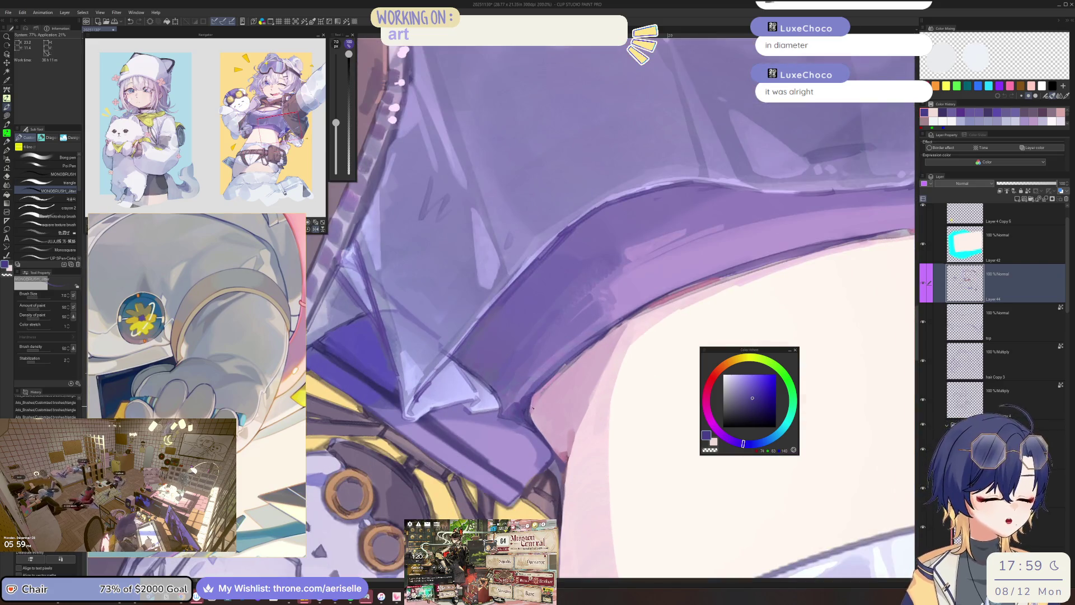
Sample pink, paint two small touch-up strokes at brush size 4, and save the illustration.
left_click(533, 400, "alt")
key("bracketleft")
key("bracketleft")
key("bracketleft")
left_click_drag(527, 410, 530, 416)
key("bracketleft")
scroll(618, 399, "down", 4)
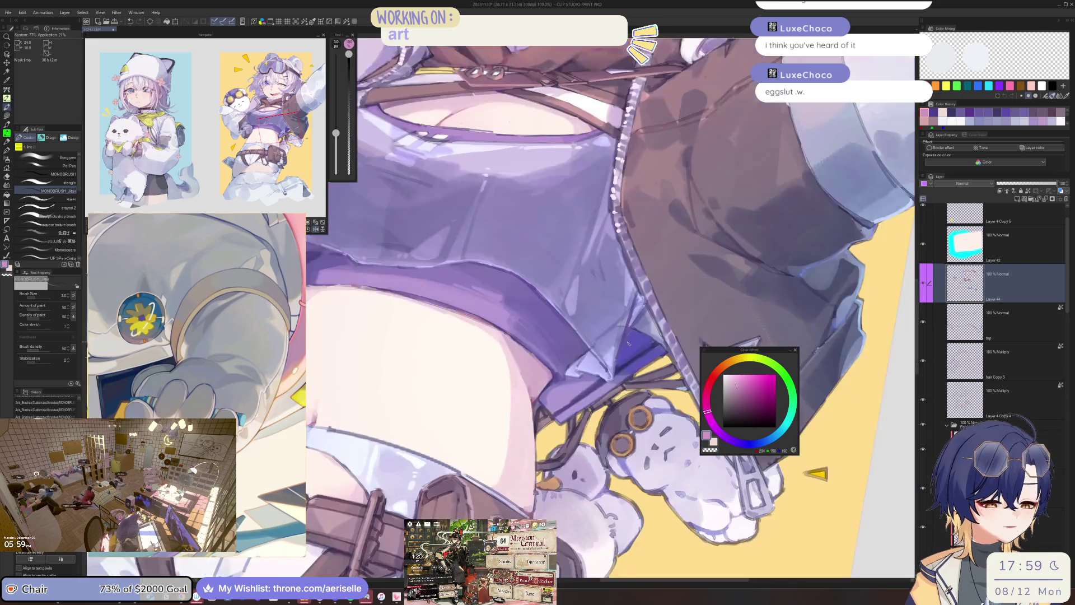
left_click_drag(618, 399, 594, 380)
key("ctrl+s")
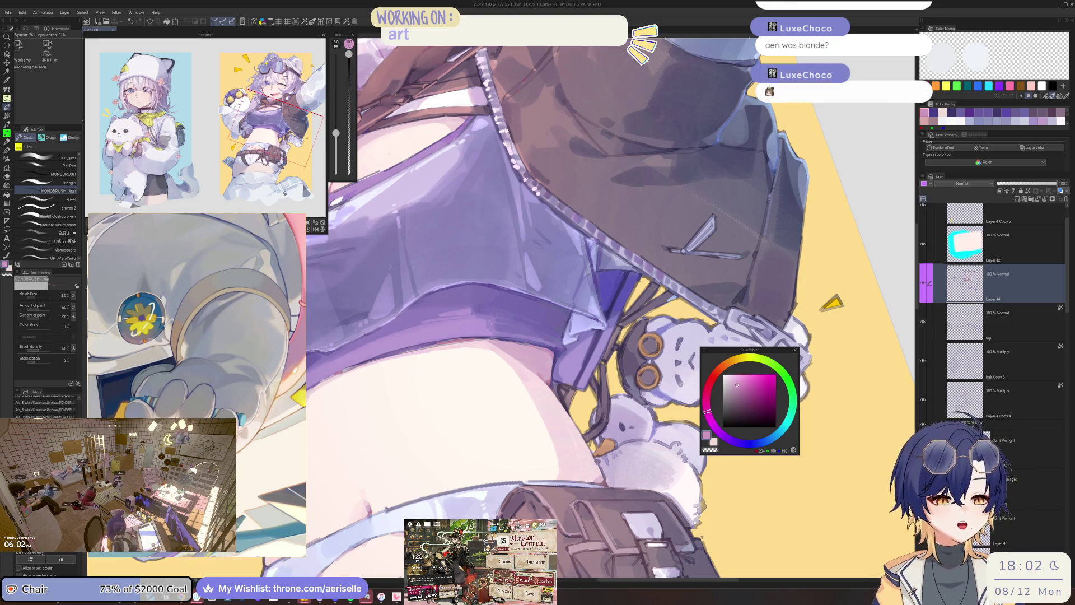
Save the current PureRef reference board from its right-click menu.
mouse_move(295, 376)
left_mouse_down()
mouse_move(357, 332)
mouse_move(376, 331)
left_mouse_up()
right_click(376, 331)
mouse_move(414, 484)
left_click(450, 485)
scroll(314, 387, "down", 3)
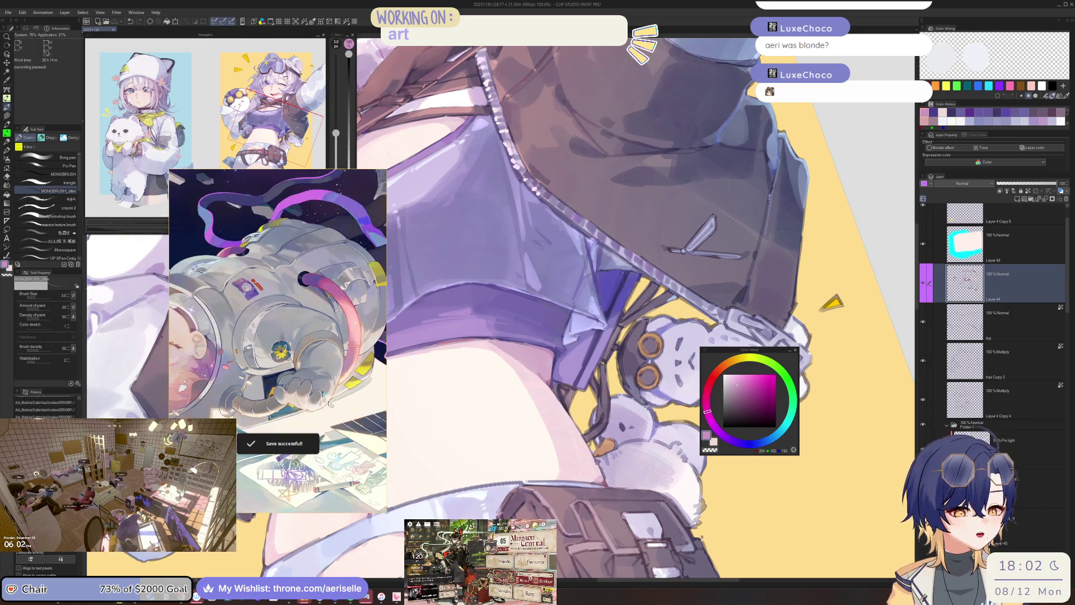
Open a different reference board file showing the mirror-selfie photo.
right_click(313, 382)
mouse_move(364, 545)
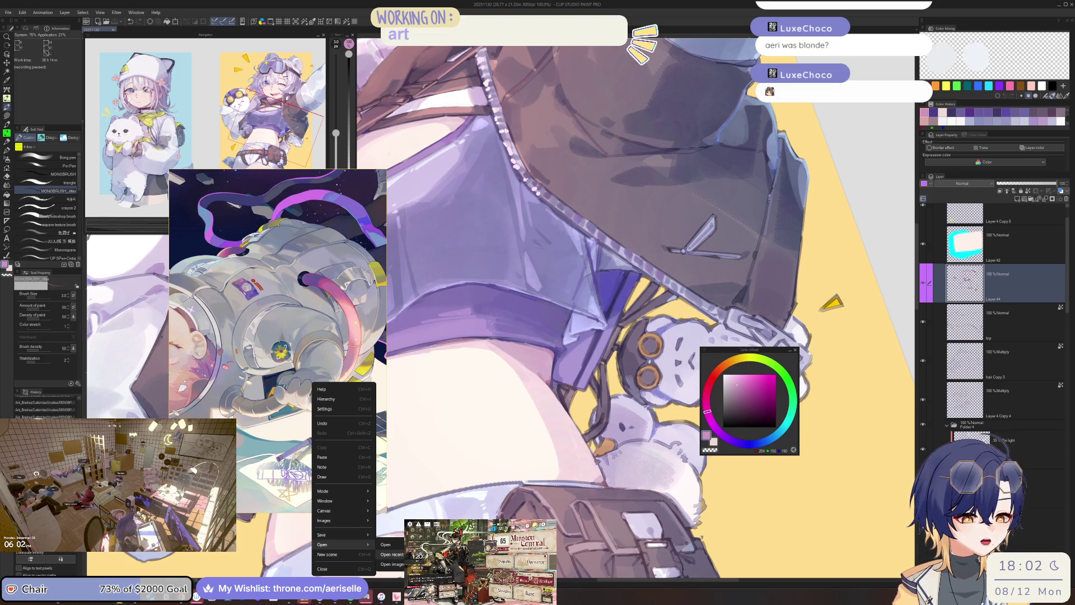
left_click(386, 545)
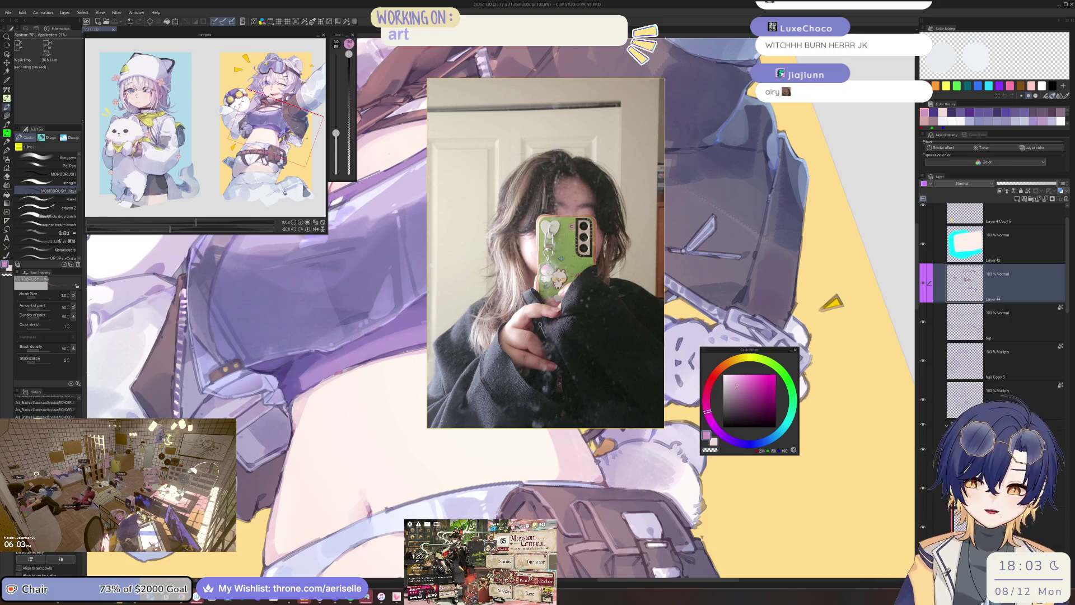
Pan and zoom around the board's photo references, centring the phone-case photo.
scroll(541, 200, "up", 3)
left_click_drag(541, 200, 555, 130)
scroll(553, 150, "down", 2)
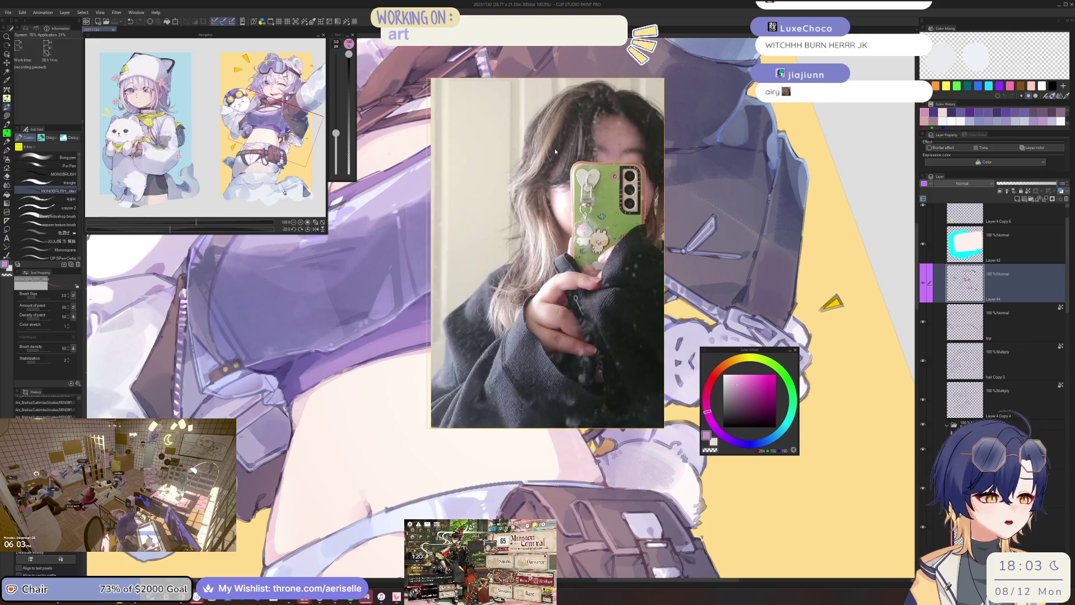
scroll(551, 243, "down", 3)
mouse_move(579, 292)
left_mouse_down()
mouse_move(526, 289)
mouse_move(468, 201)
left_mouse_up()
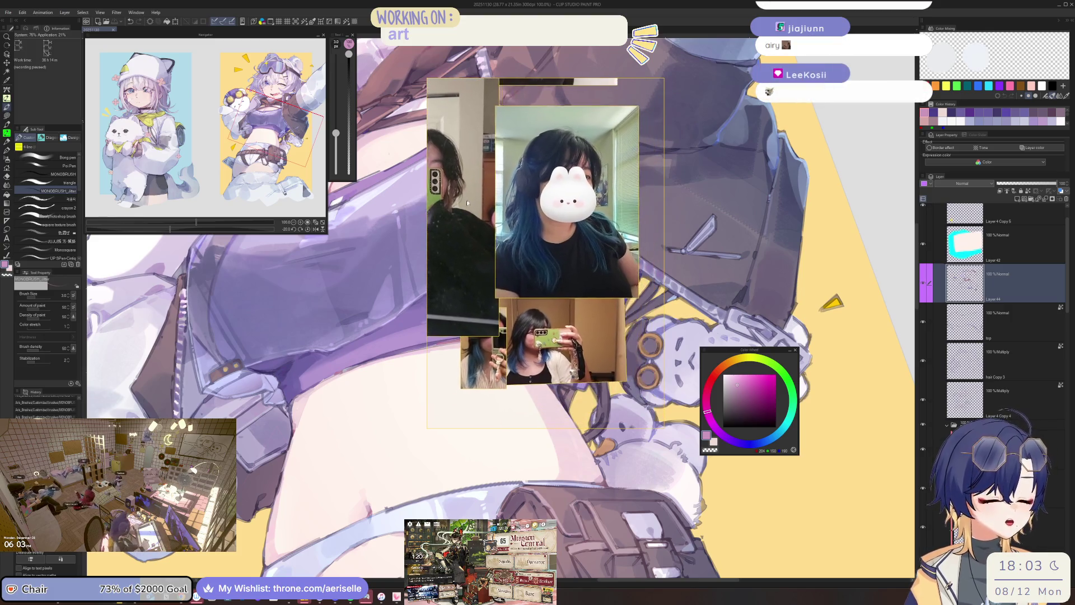
scroll(563, 255, "up", 2)
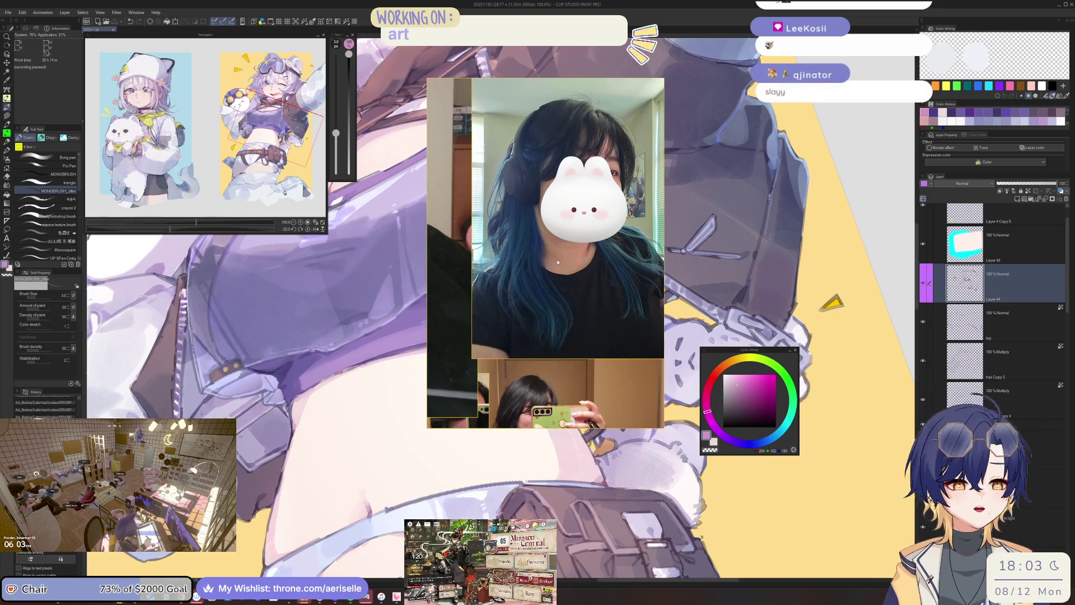
left_click_drag(571, 249, 598, 290)
scroll(588, 280, "down", 1)
scroll(594, 283, "up", 3)
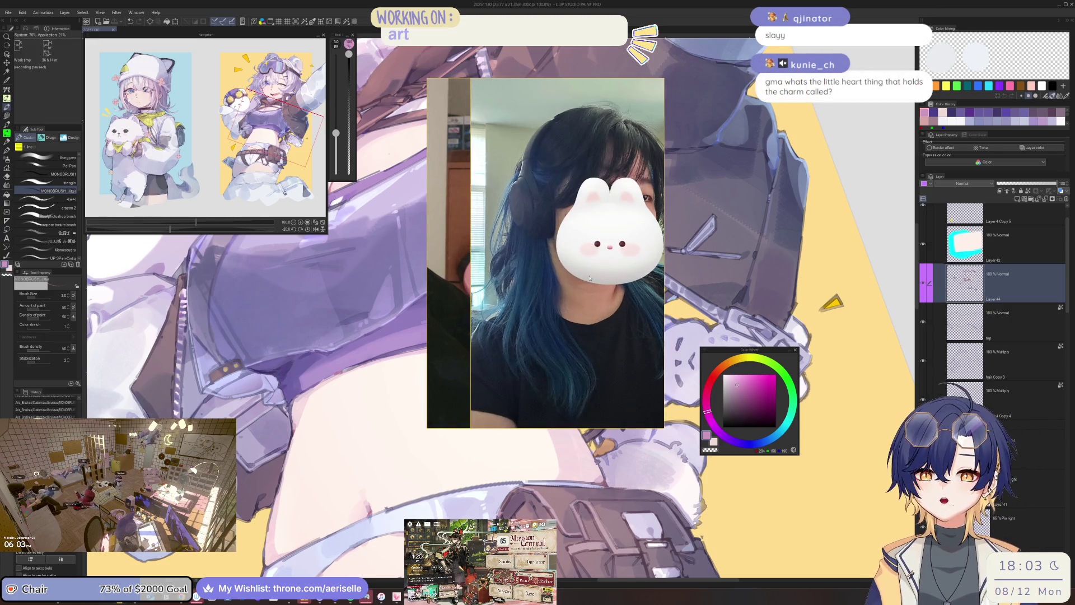
left_click_drag(589, 278, 563, 270)
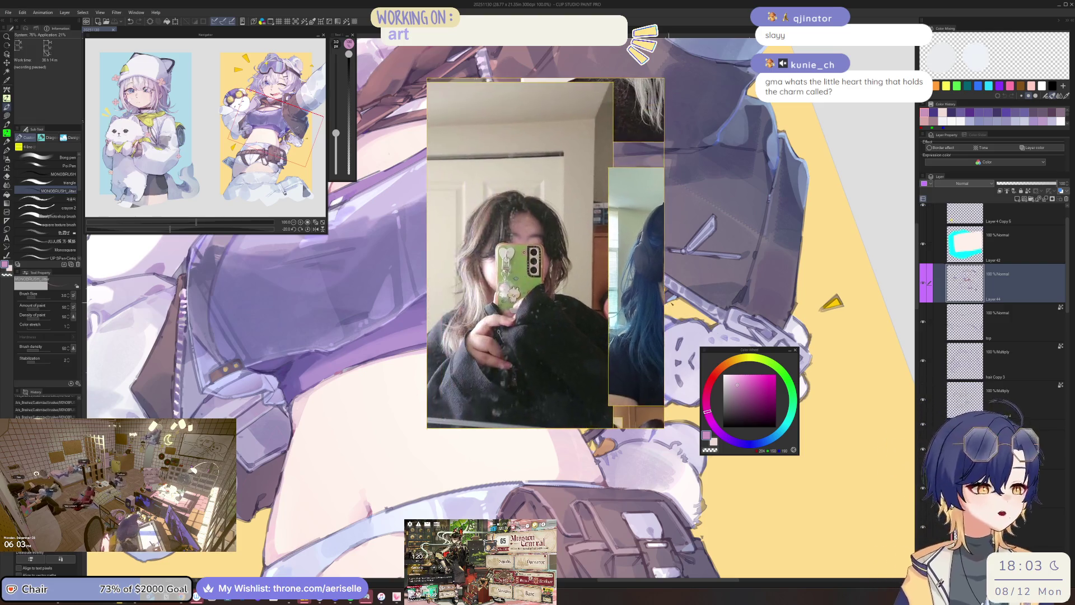
scroll(583, 276, "down", 2)
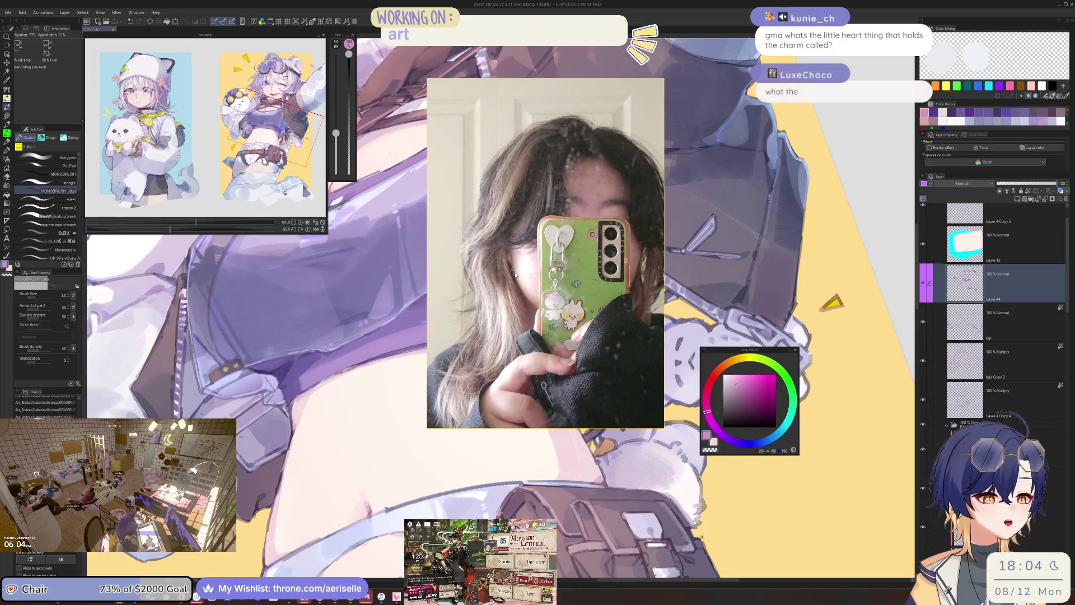
scroll(564, 245, "up", 3)
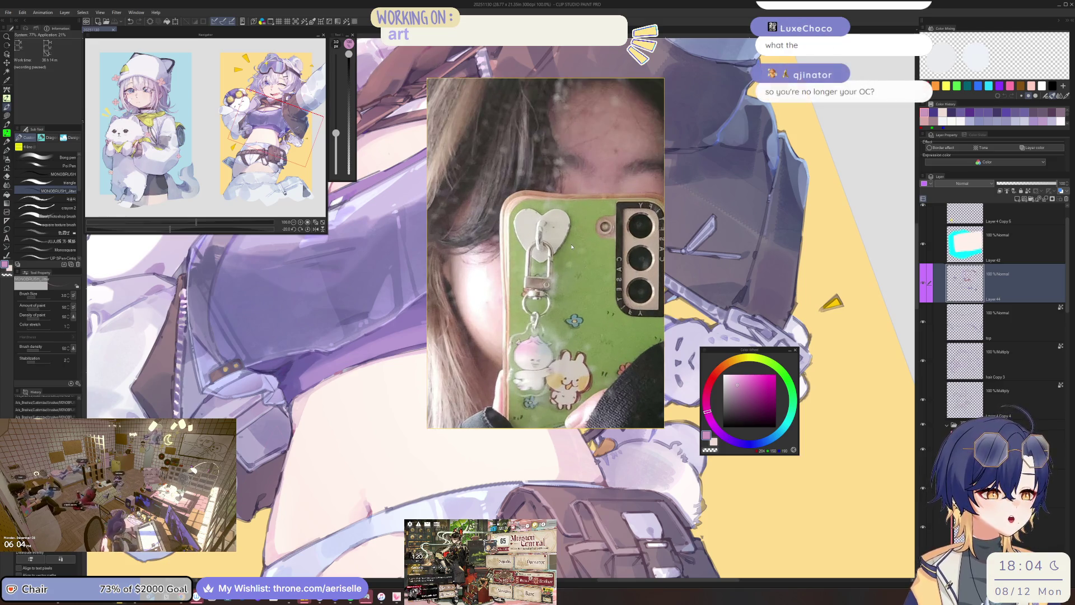
scroll(588, 288, "down", 2)
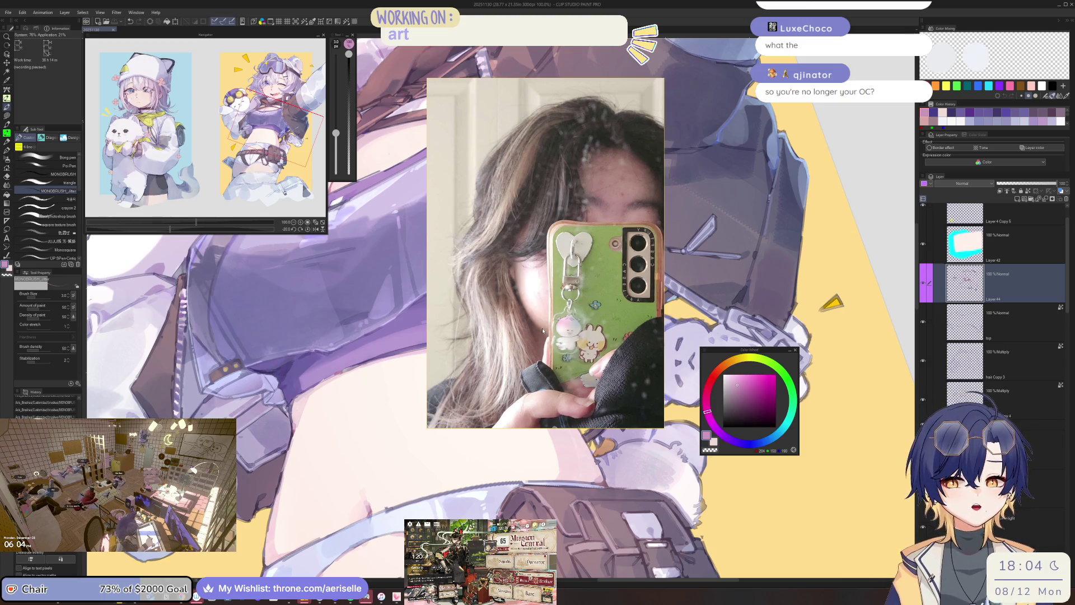
scroll(606, 292, "down", 1)
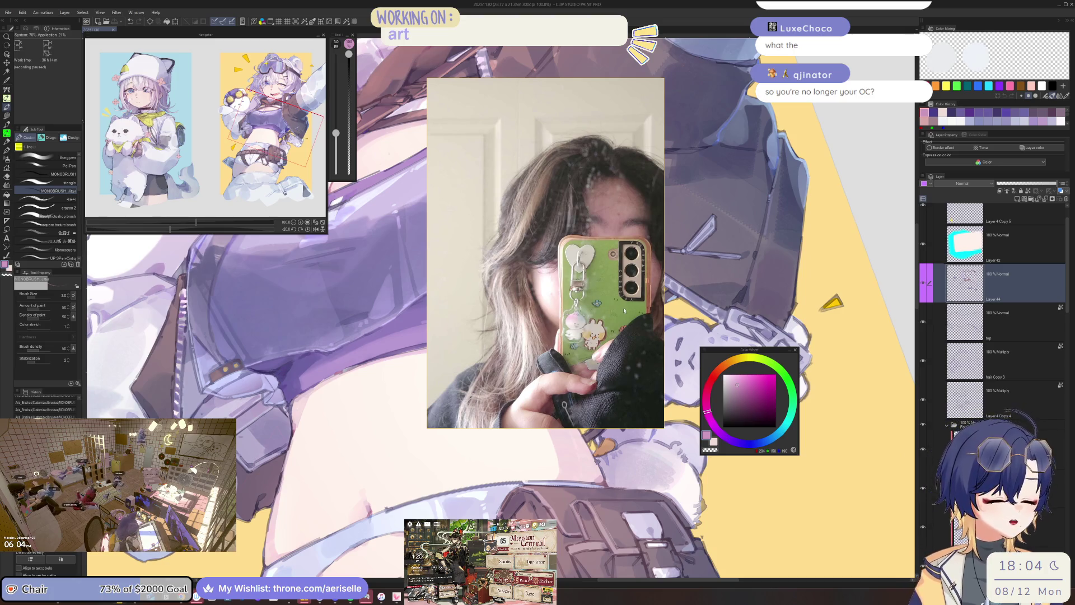
scroll(623, 307, "up", 2)
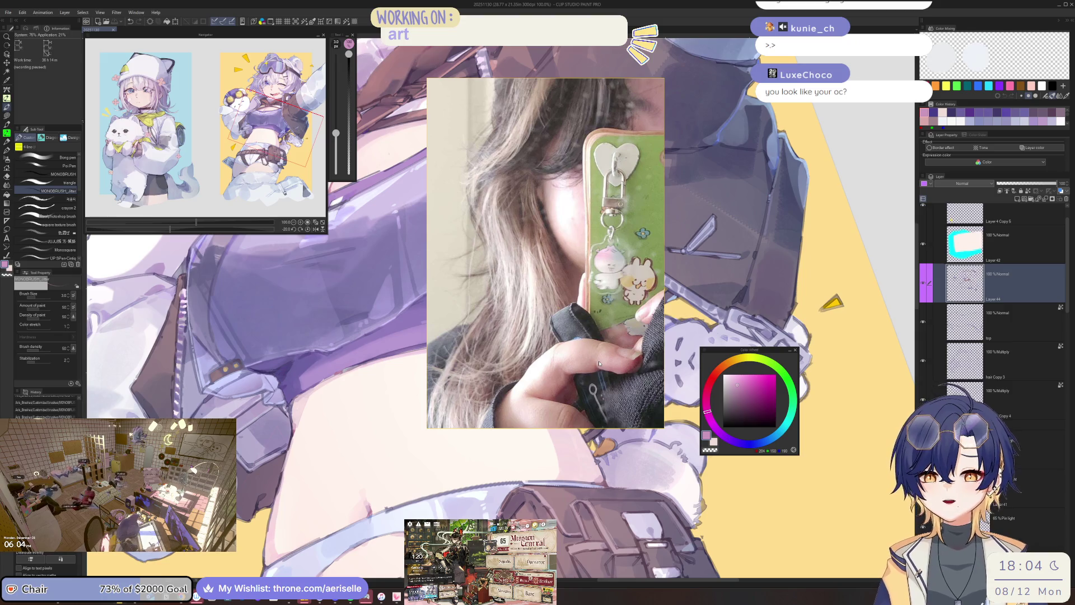
scroll(599, 363, "down", 1)
scroll(618, 337, "down", 1)
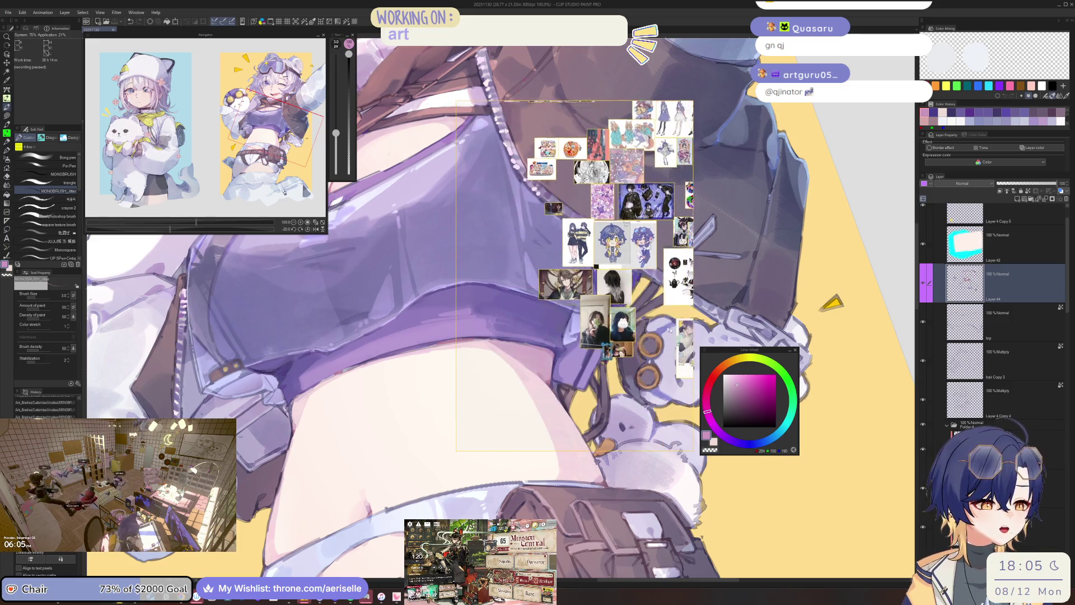
Drag the reference collage to the lower left of the screen and zoom into it.
mouse_move(550, 317)
left_mouse_down()
mouse_move(493, 328)
mouse_move(519, 328)
left_mouse_up()
mouse_move(579, 302)
left_mouse_down()
mouse_move(346, 347)
mouse_move(211, 358)
mouse_move(212, 428)
left_mouse_up()
scroll(209, 336, "up", 5)
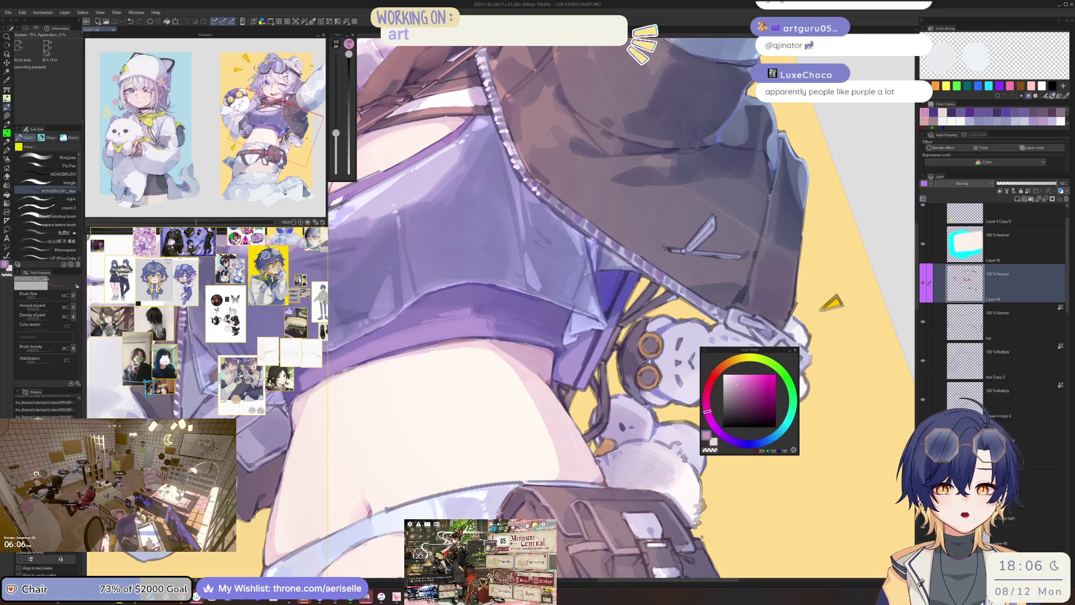
right_click(214, 318)
Load the 20251205ref board from recent files and pan its close-up to the yellow-flower badge.
mouse_move(264, 482)
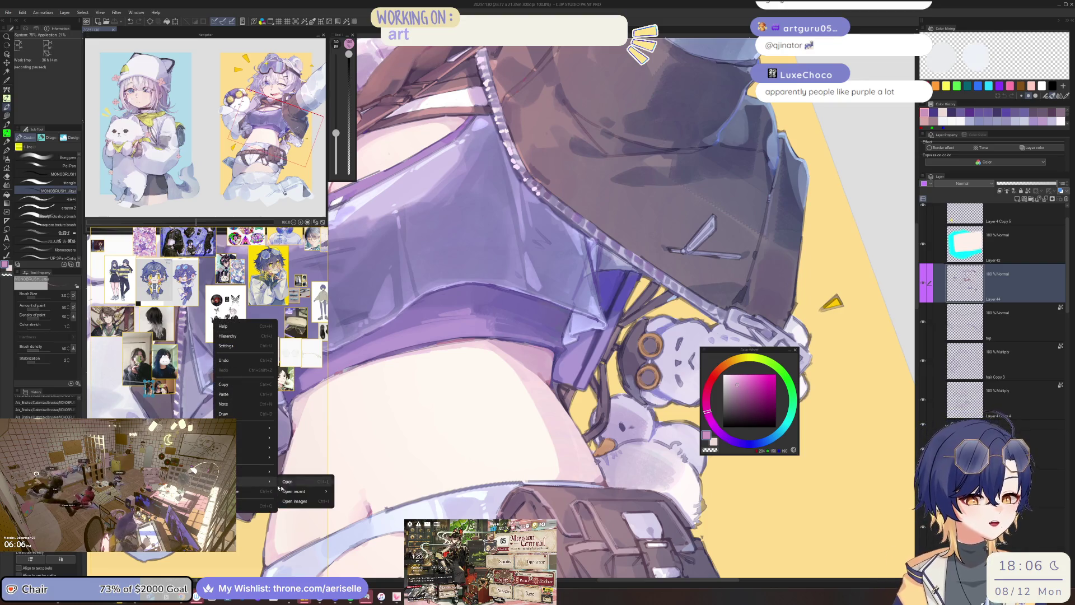
mouse_move(314, 491)
left_click(364, 501)
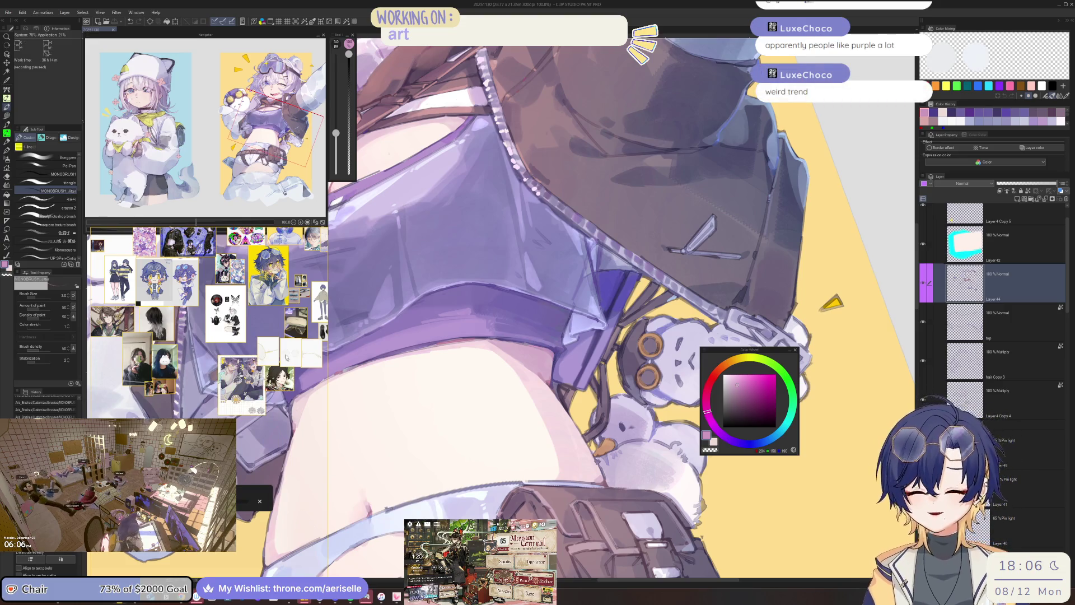
left_click_drag(259, 228, 258, 233)
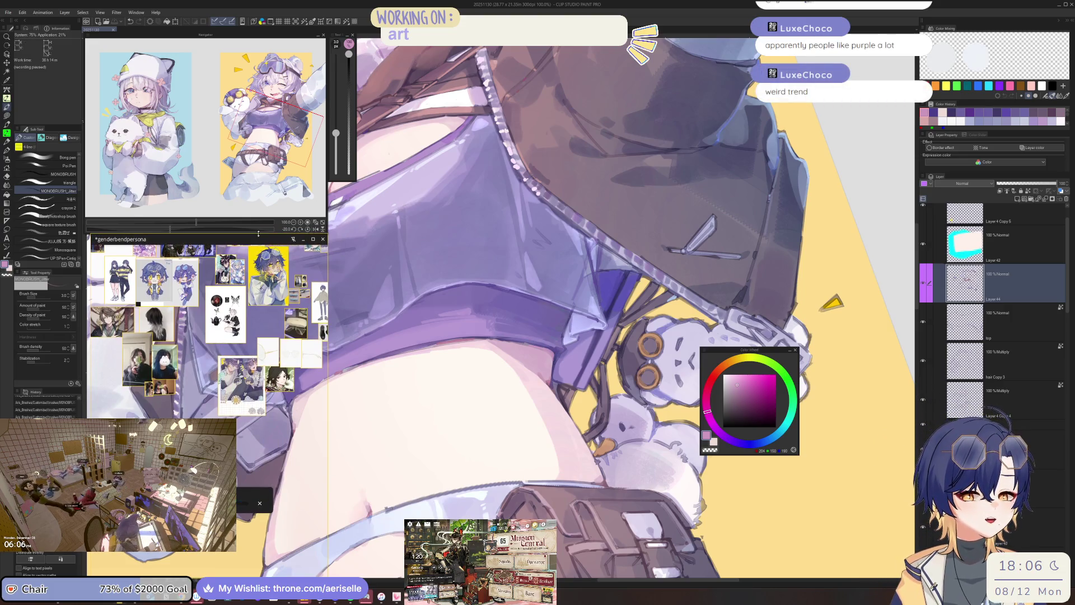
key("alt+Tab")
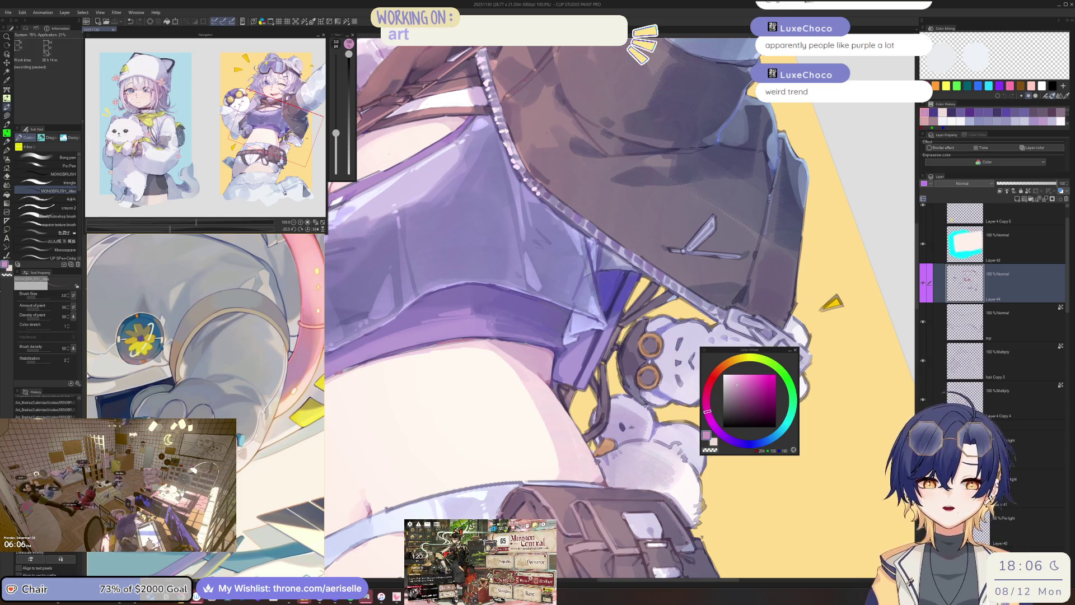
left_click_drag(190, 302, 227, 360)
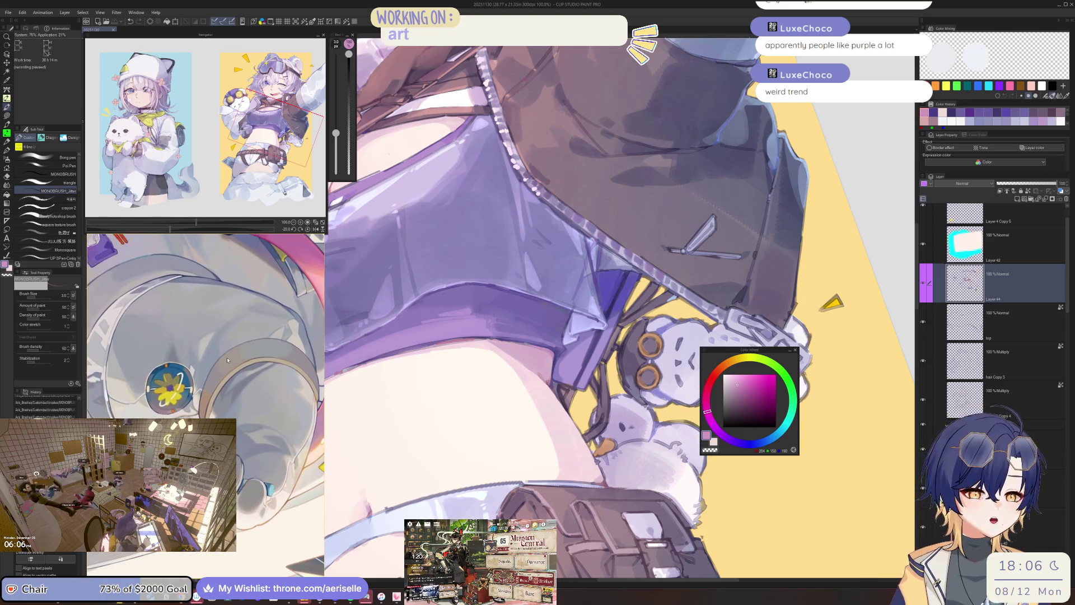